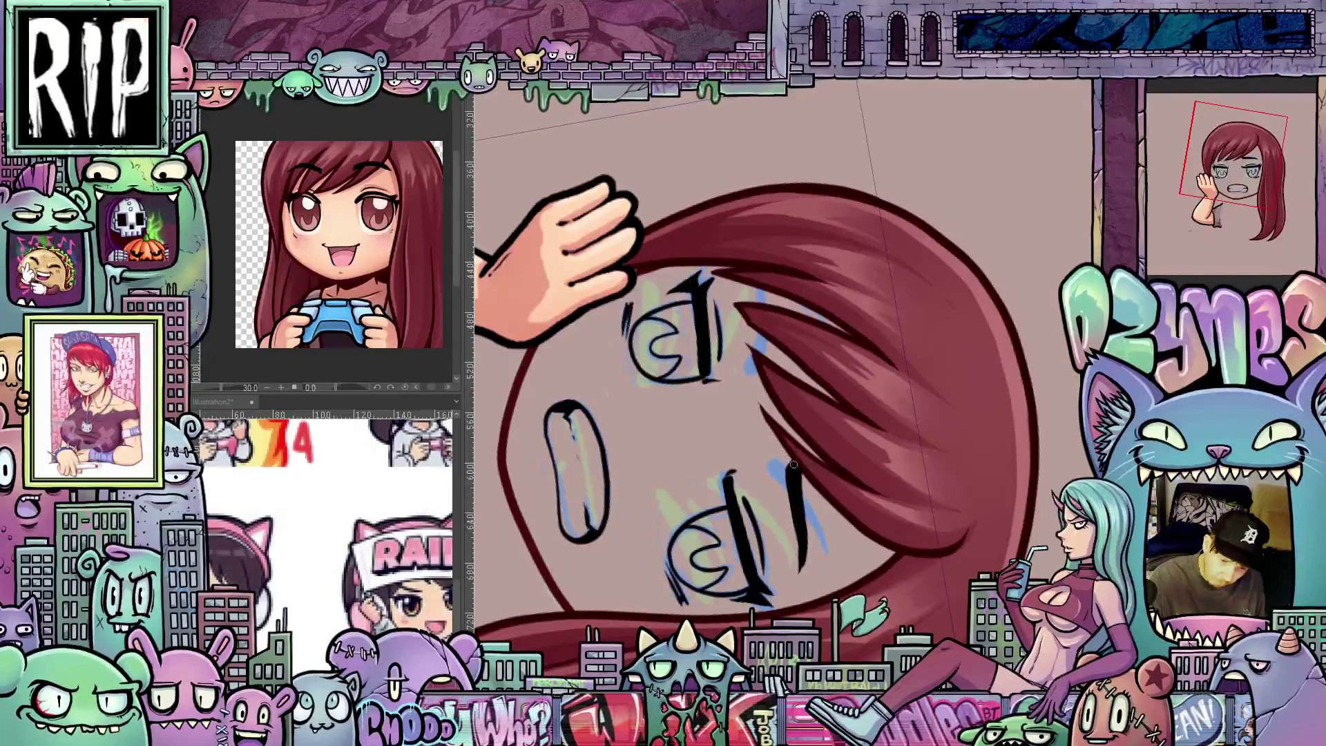
Step: Reset the canvas rotation to 0°, then pan and zoom to frame the chibi's face around the eyes
{"action": "left_click_drag", "start_coordinate": [837, 505], "coordinate": [804, 450]}
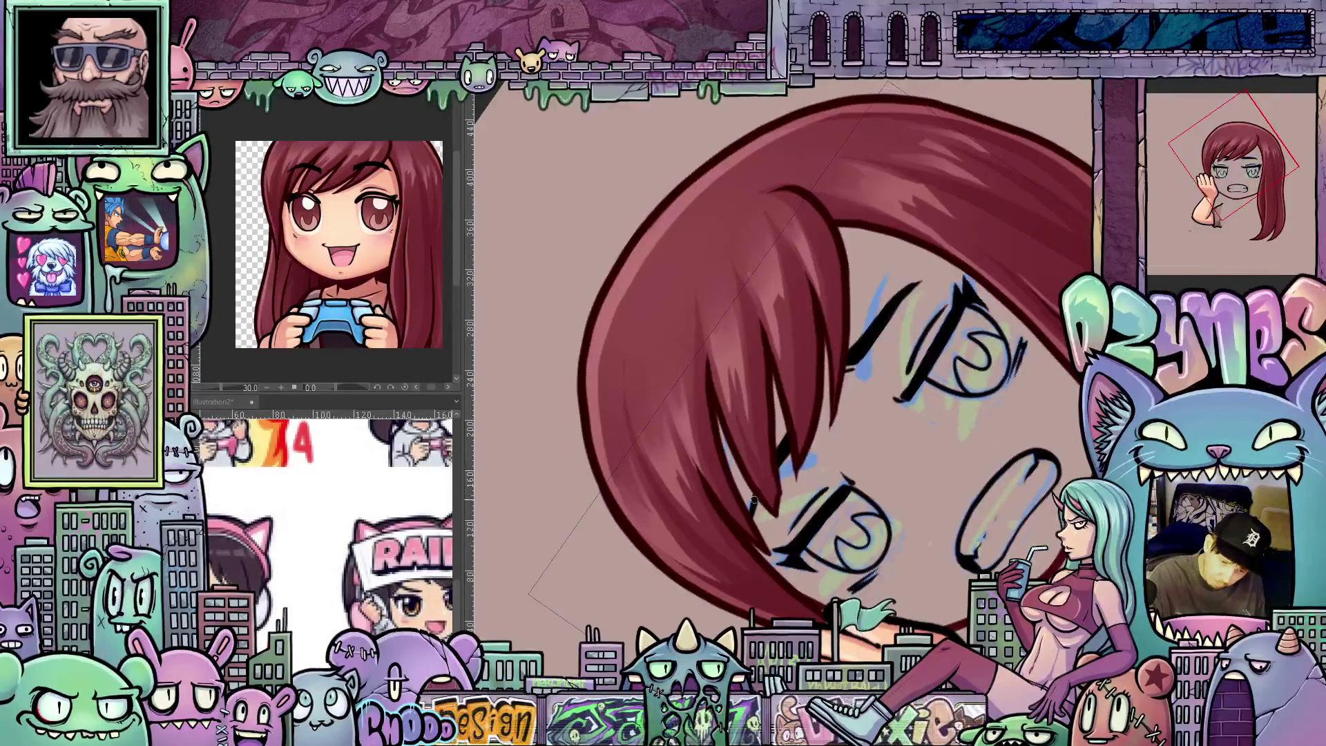
{"action": "key", "text": "ctrl+@"}
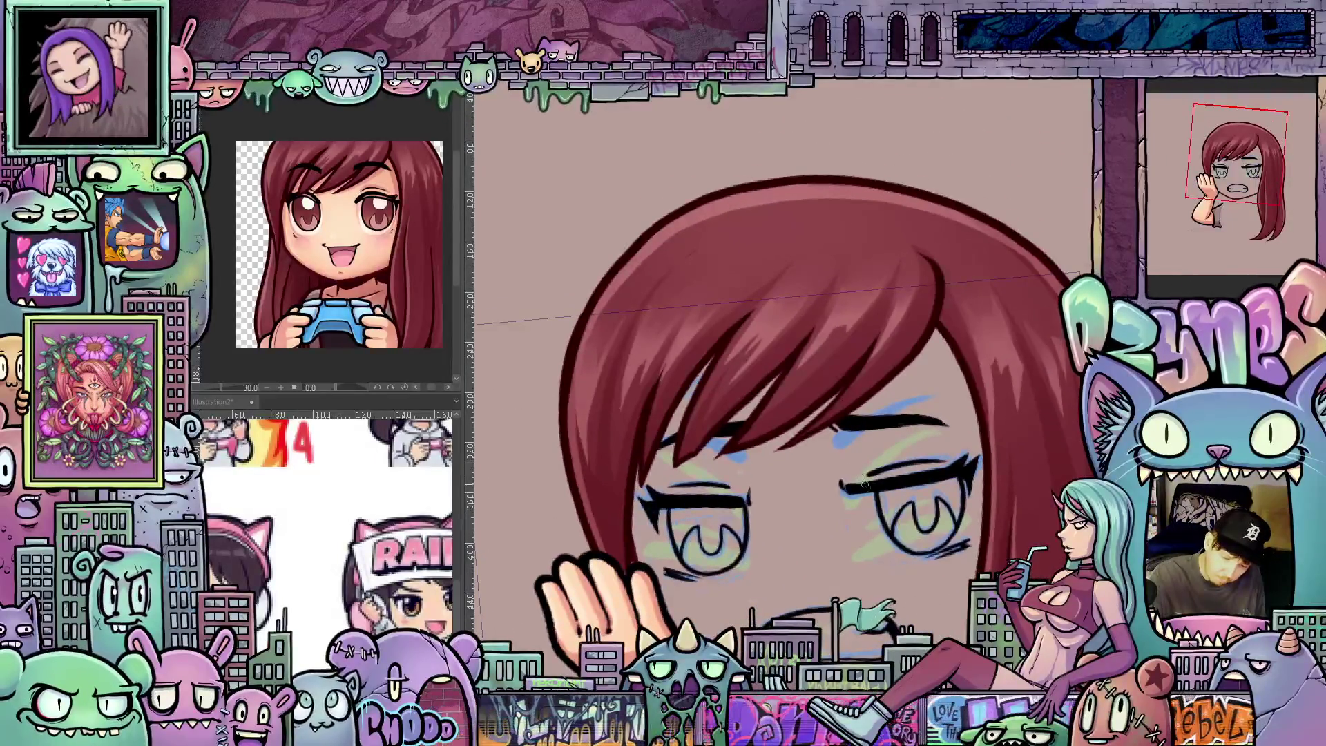
{"action": "mouse_move", "coordinate": [864, 482]}
{"action": "left_mouse_down"}
{"action": "mouse_move", "coordinate": [967, 442]}
{"action": "mouse_move", "coordinate": [940, 449]}
{"action": "mouse_move", "coordinate": [911, 511]}
{"action": "mouse_move", "coordinate": [900, 493]}
{"action": "mouse_move", "coordinate": [851, 546]}
{"action": "left_mouse_up"}
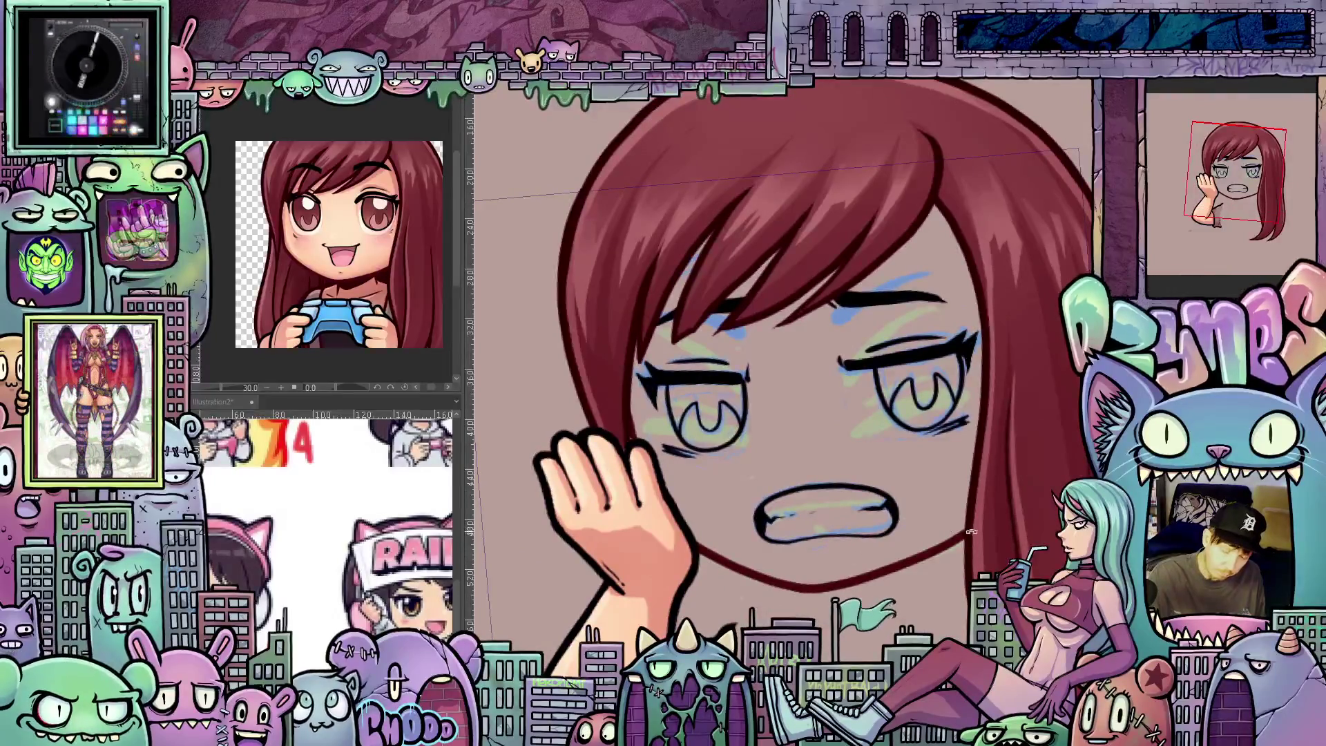
{"action": "key", "text": "at"}
{"action": "scroll", "coordinate": [976, 557], "scroll_direction": "down", "scroll_amount": 5}
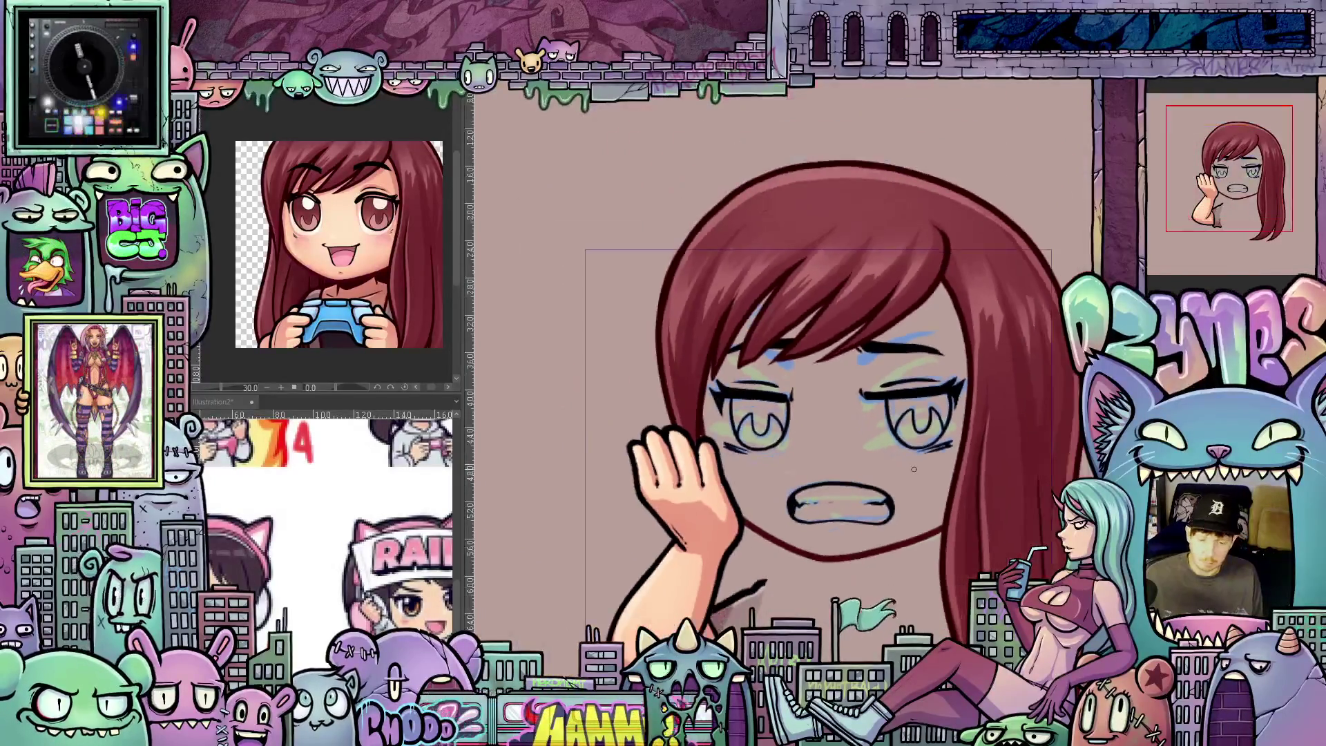
{"action": "scroll", "coordinate": [879, 533], "scroll_direction": "up", "scroll_amount": 4}
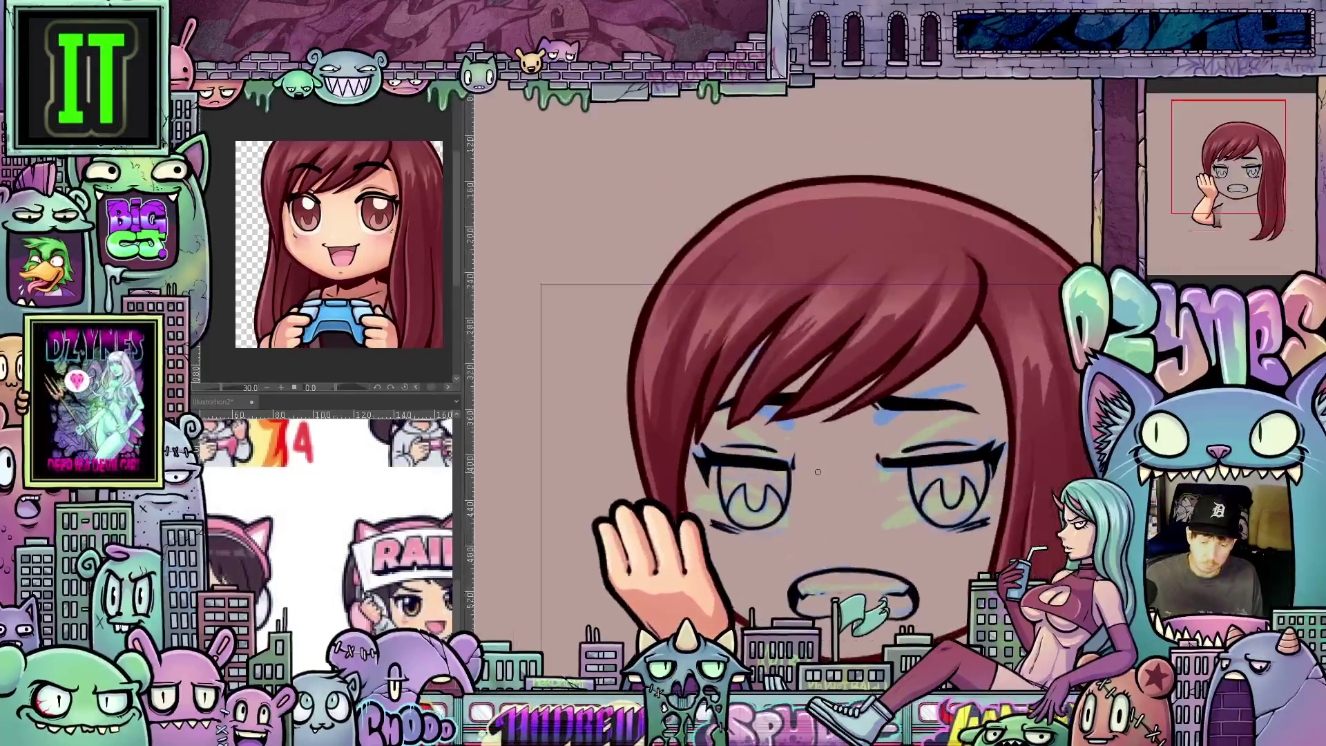
{"action": "left_click_drag", "start_coordinate": [832, 534], "coordinate": [835, 529]}
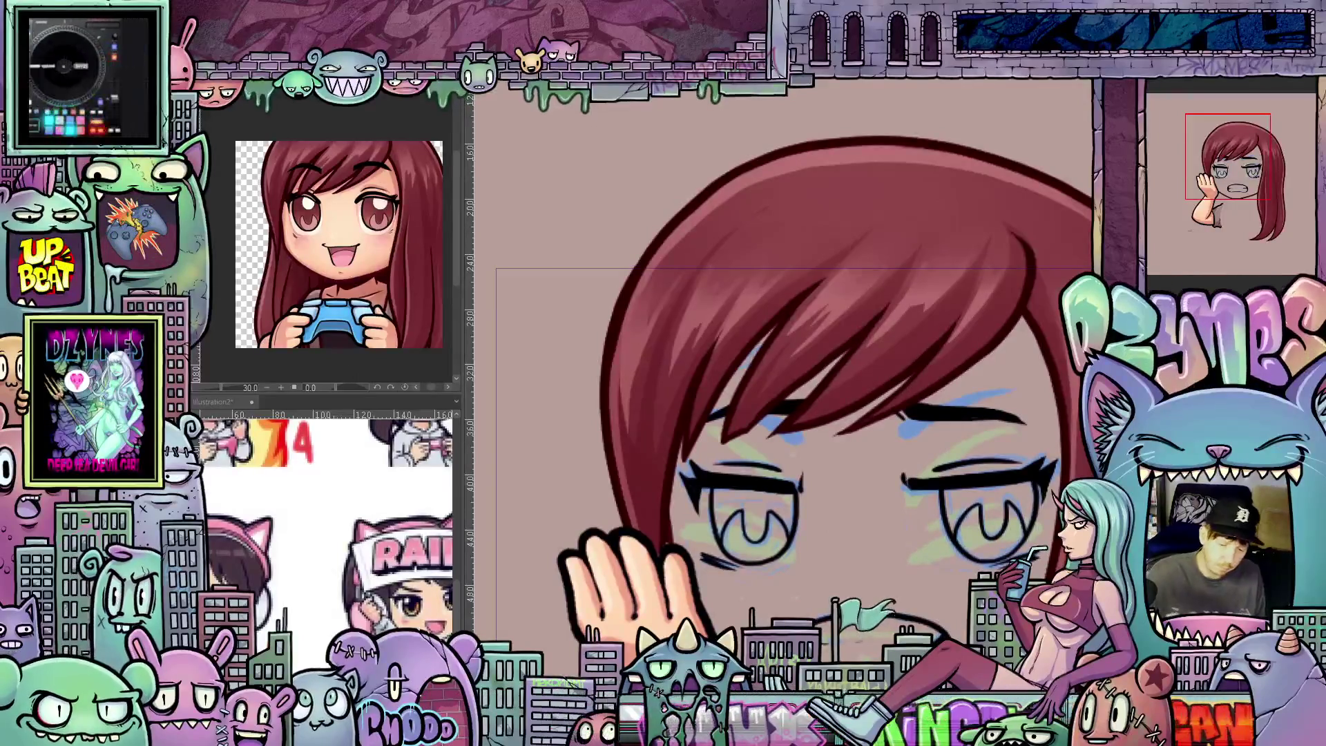
Step: Lasso-select the viewer's left eye
{"action": "left_click_drag", "start_coordinate": [815, 484], "coordinate": [788, 493]}
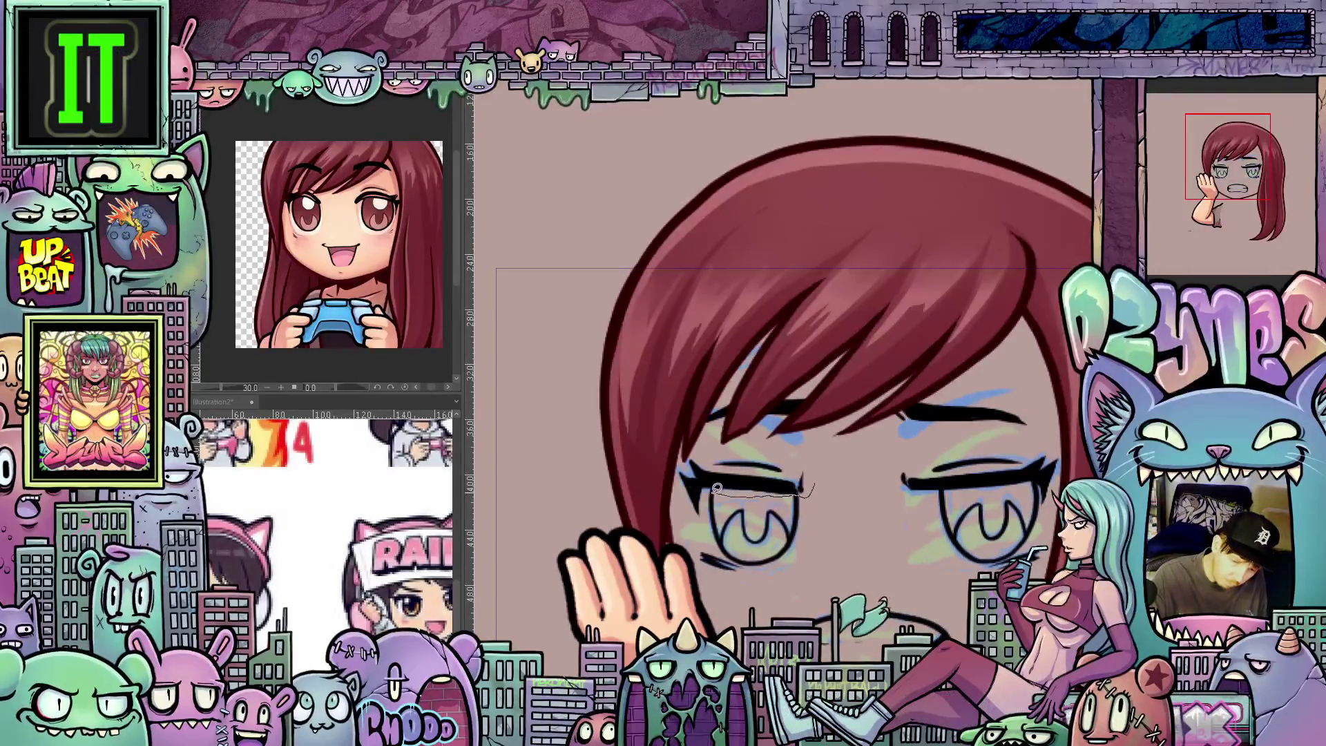
{"action": "left_click_drag", "start_coordinate": [706, 509], "coordinate": [675, 460]}
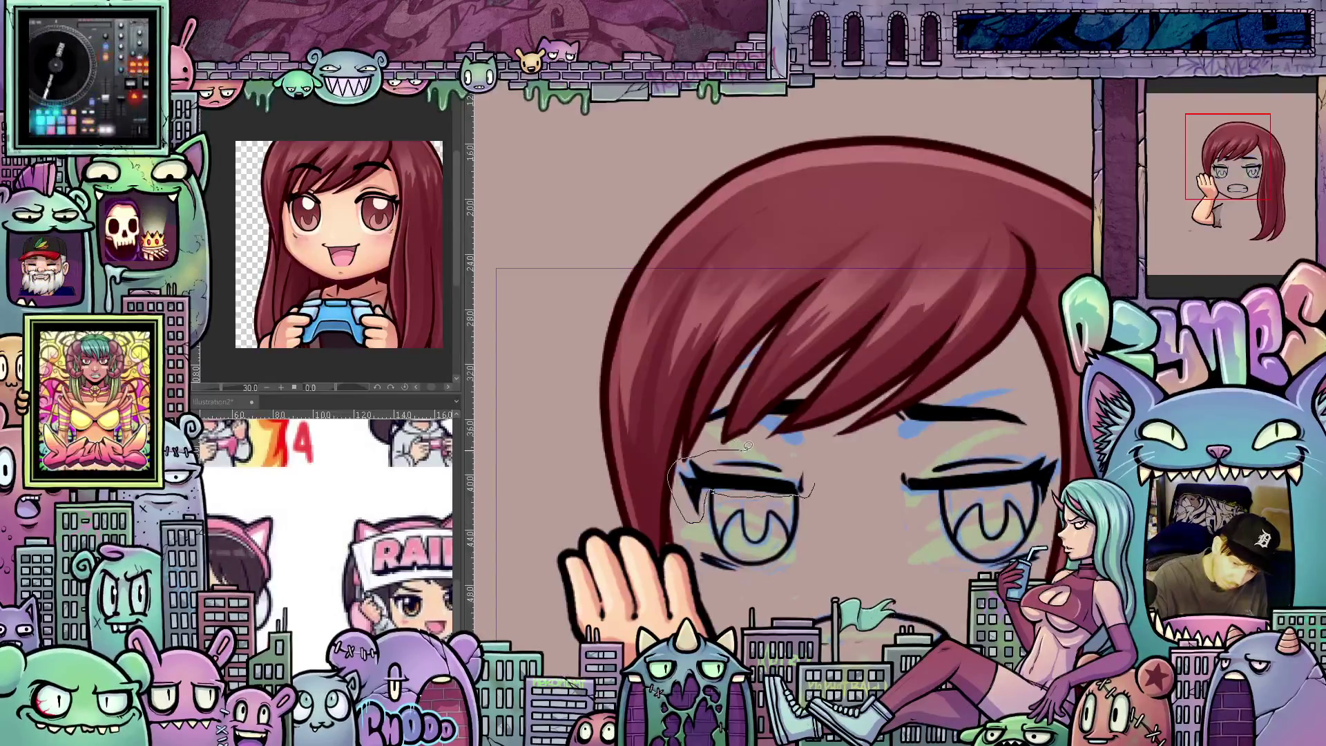
{"action": "left_click_drag", "start_coordinate": [815, 469], "coordinate": [725, 491]}
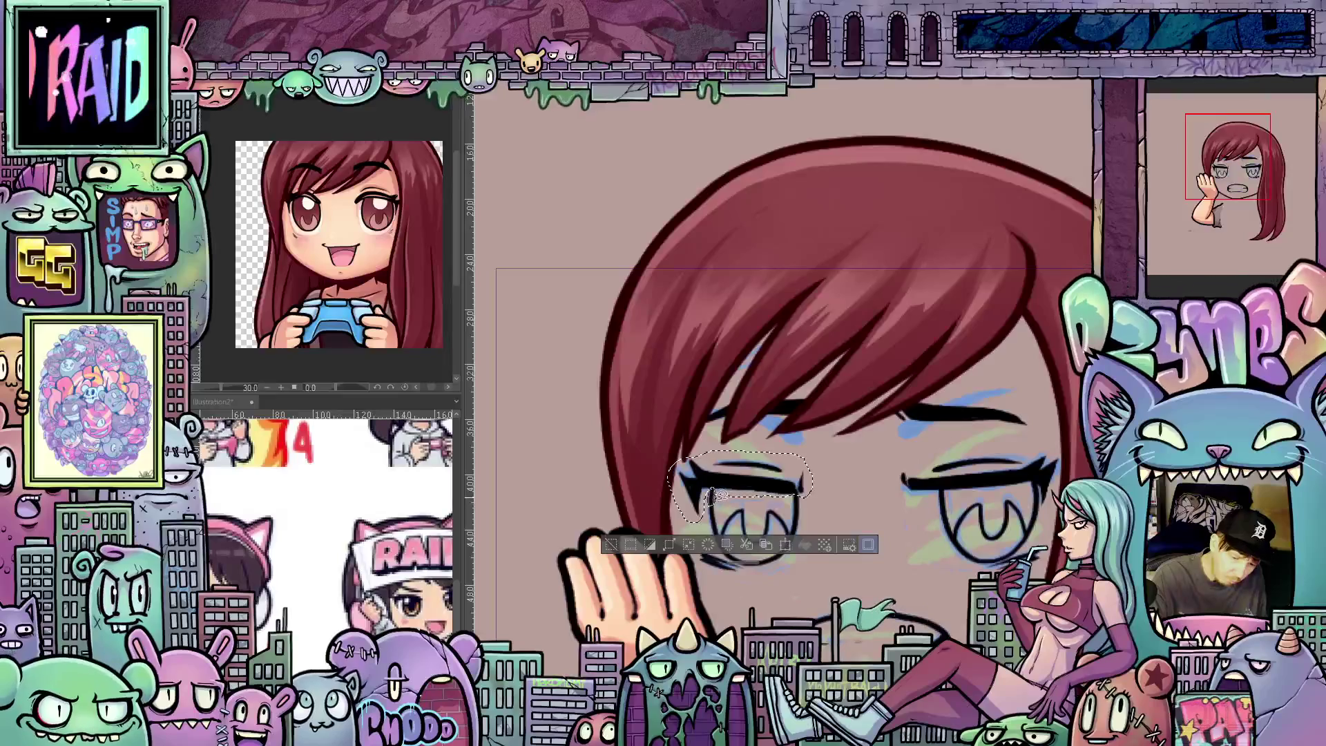
Step: Transform the selected eye with a slight clockwise tilt and confirm it
{"action": "left_click", "coordinate": [786, 545]}
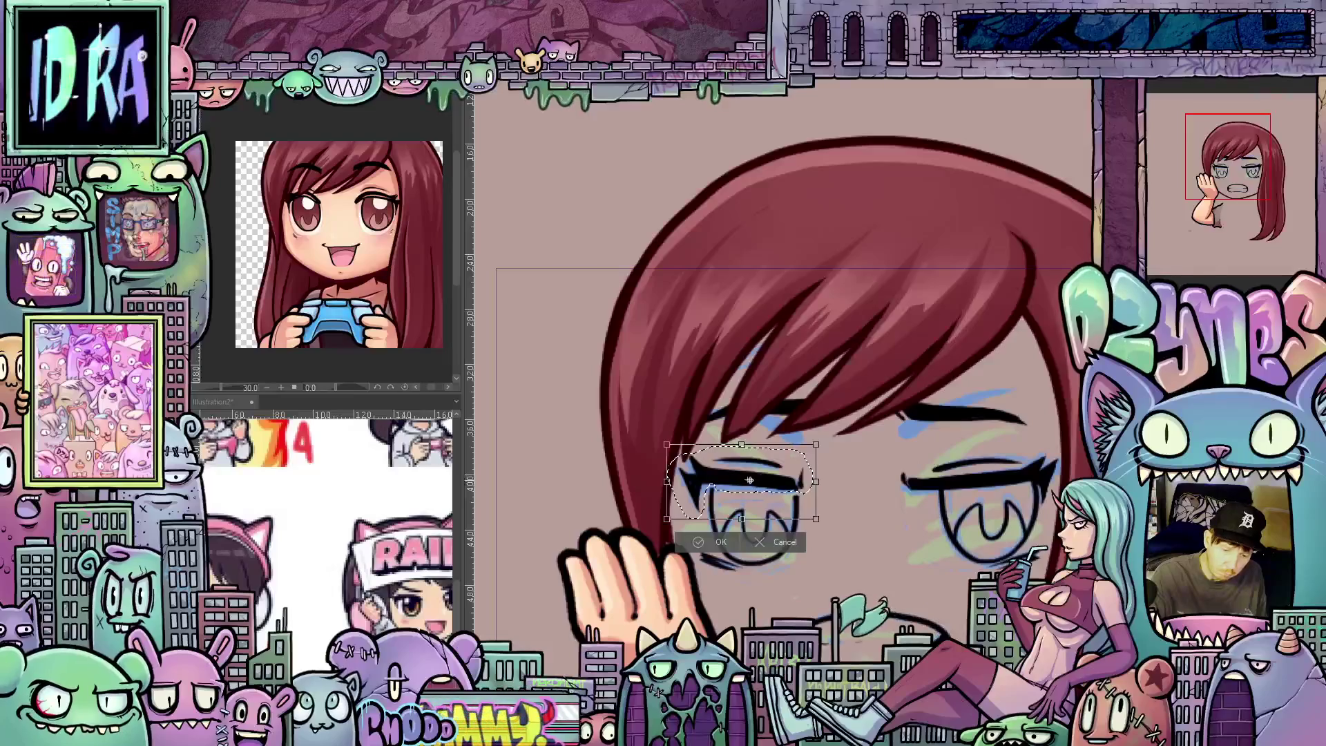
{"action": "left_click_drag", "start_coordinate": [834, 487], "coordinate": [905, 511]}
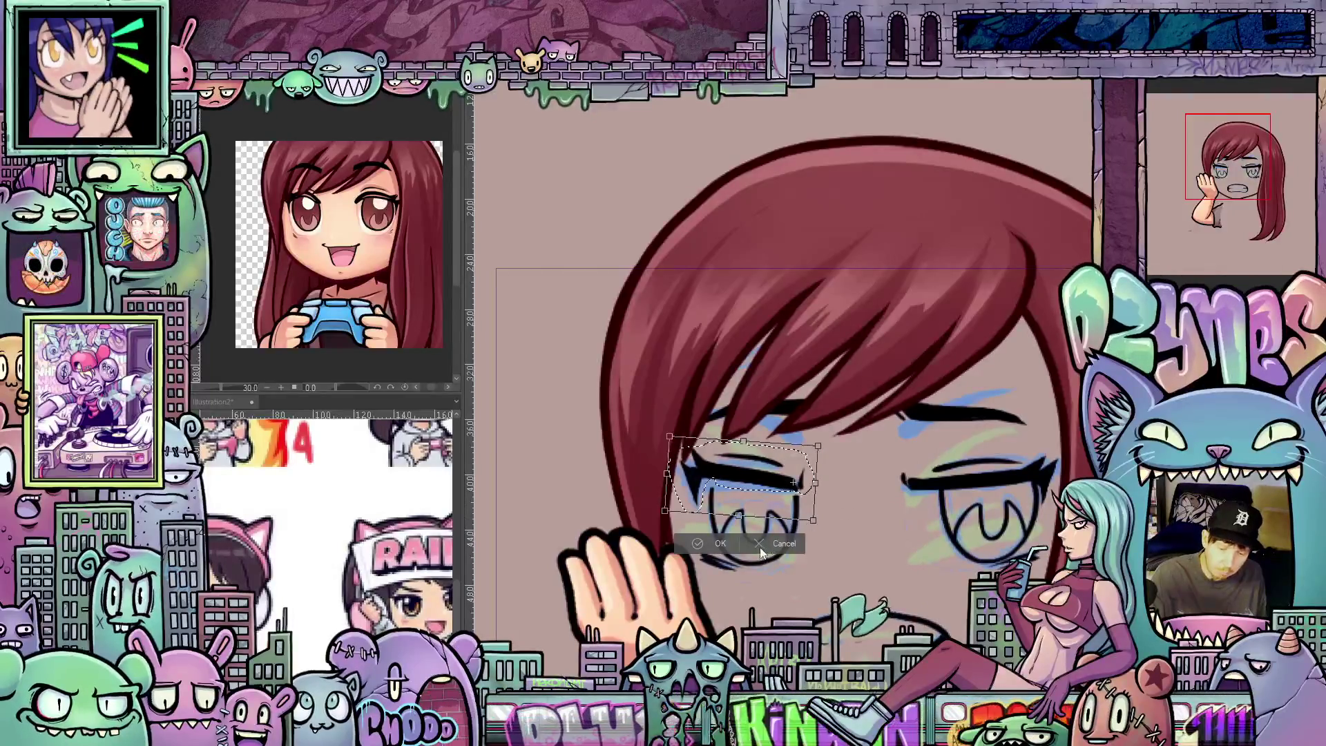
{"action": "left_click", "coordinate": [720, 544]}
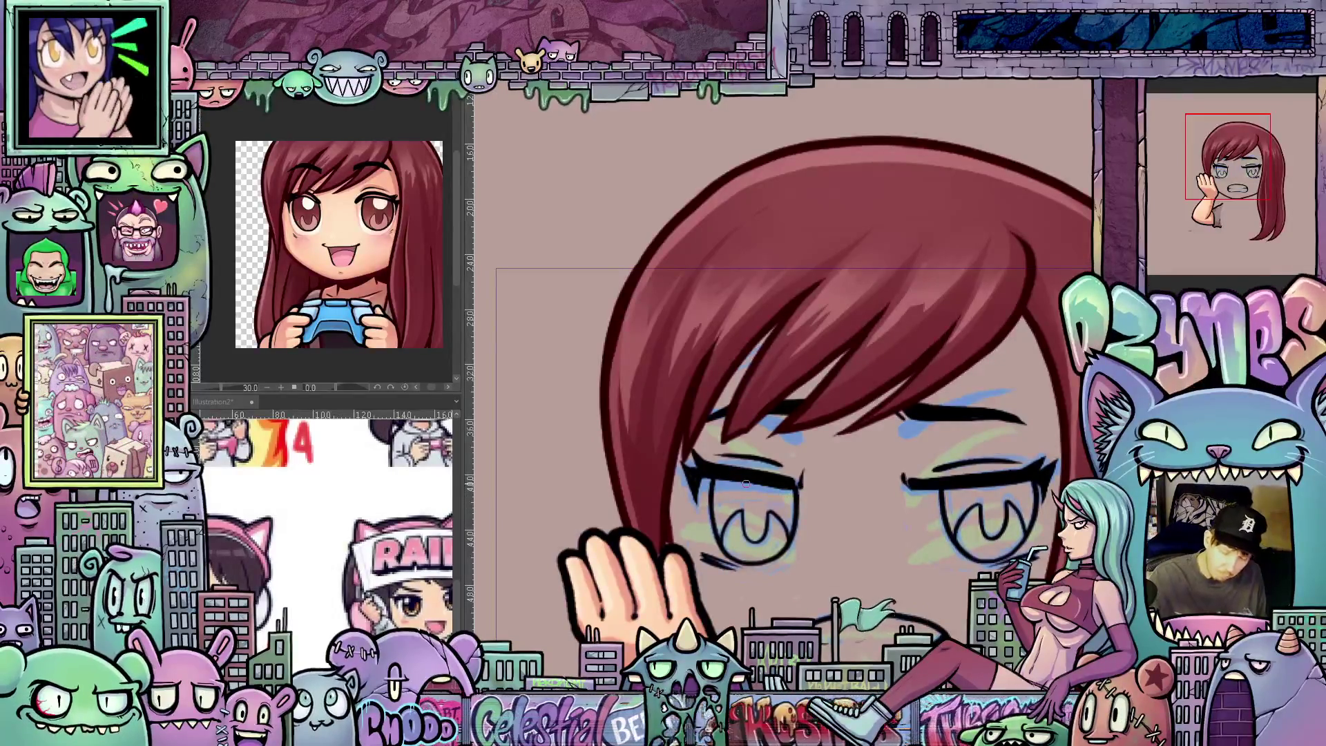
{"action": "scroll", "coordinate": [983, 510], "scroll_direction": "down", "scroll_amount": 5}
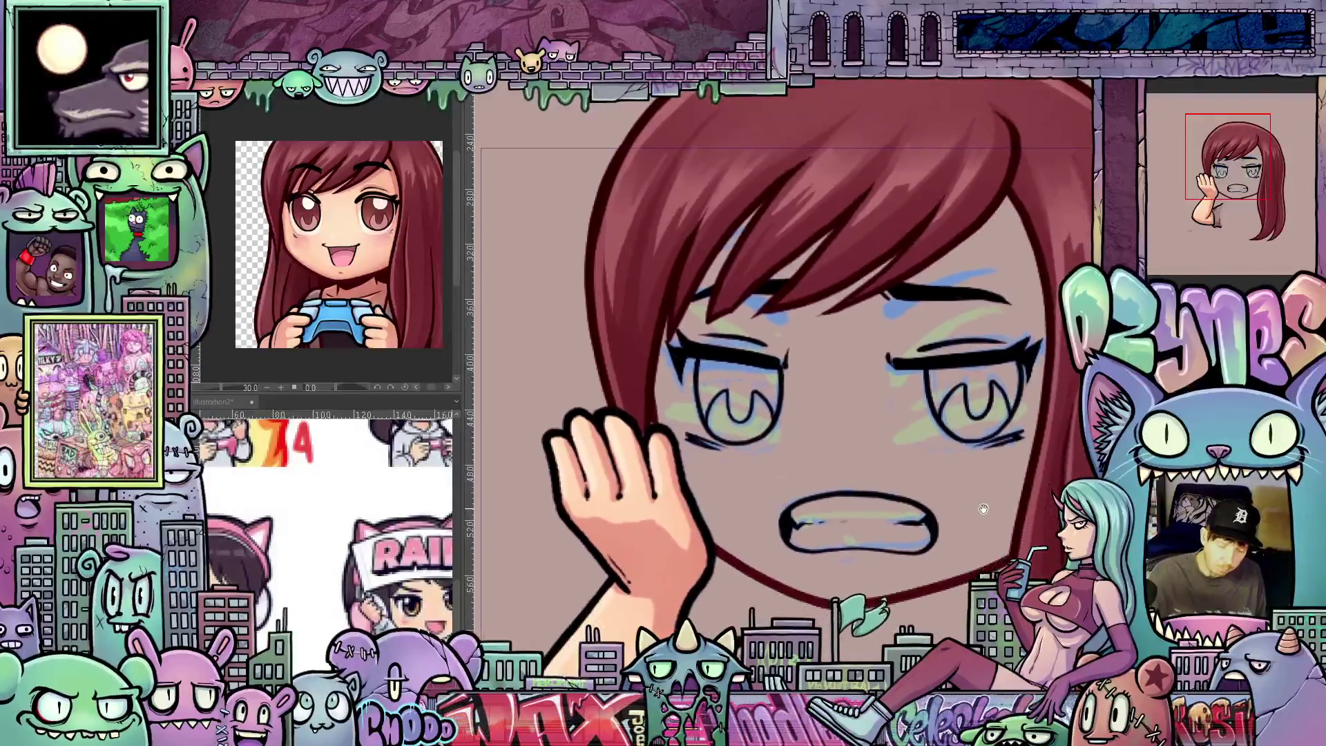
{"action": "scroll", "coordinate": [972, 508], "scroll_direction": "down", "scroll_amount": 3}
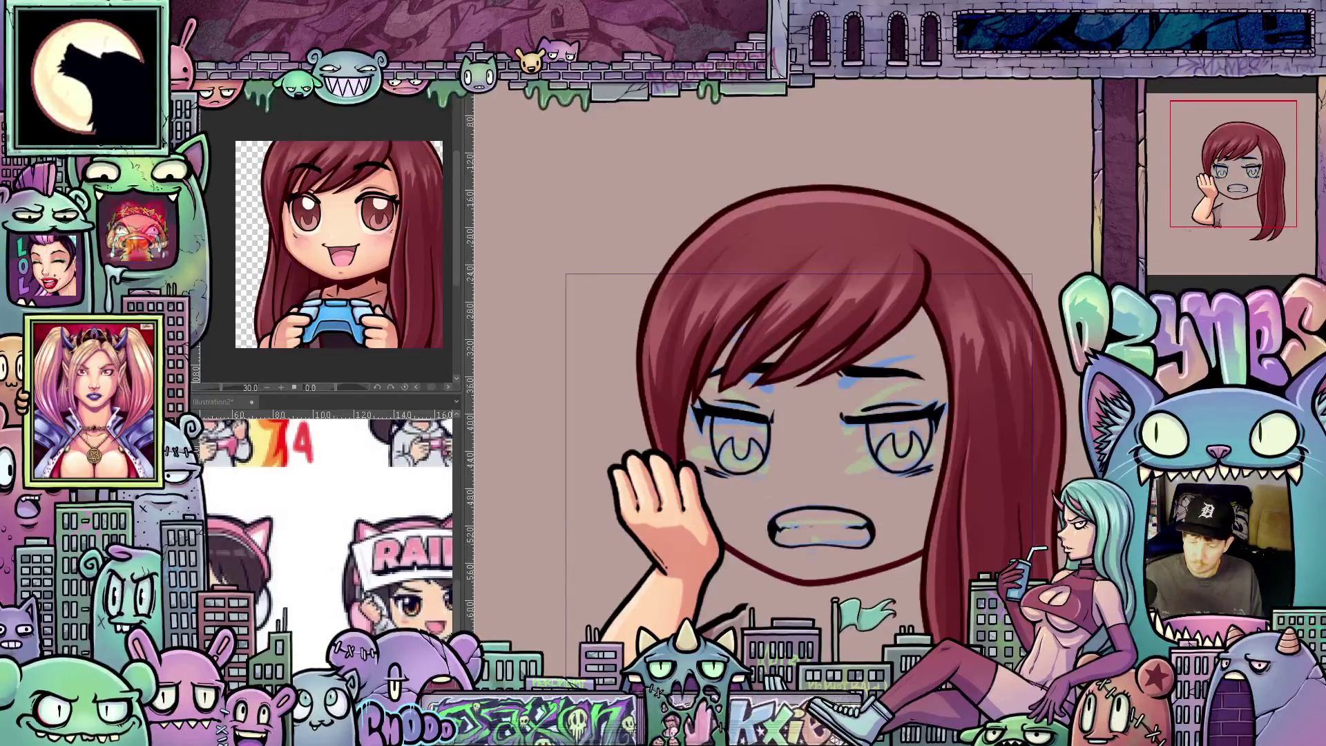
{"action": "scroll", "coordinate": [881, 457], "scroll_direction": "up", "scroll_amount": 4}
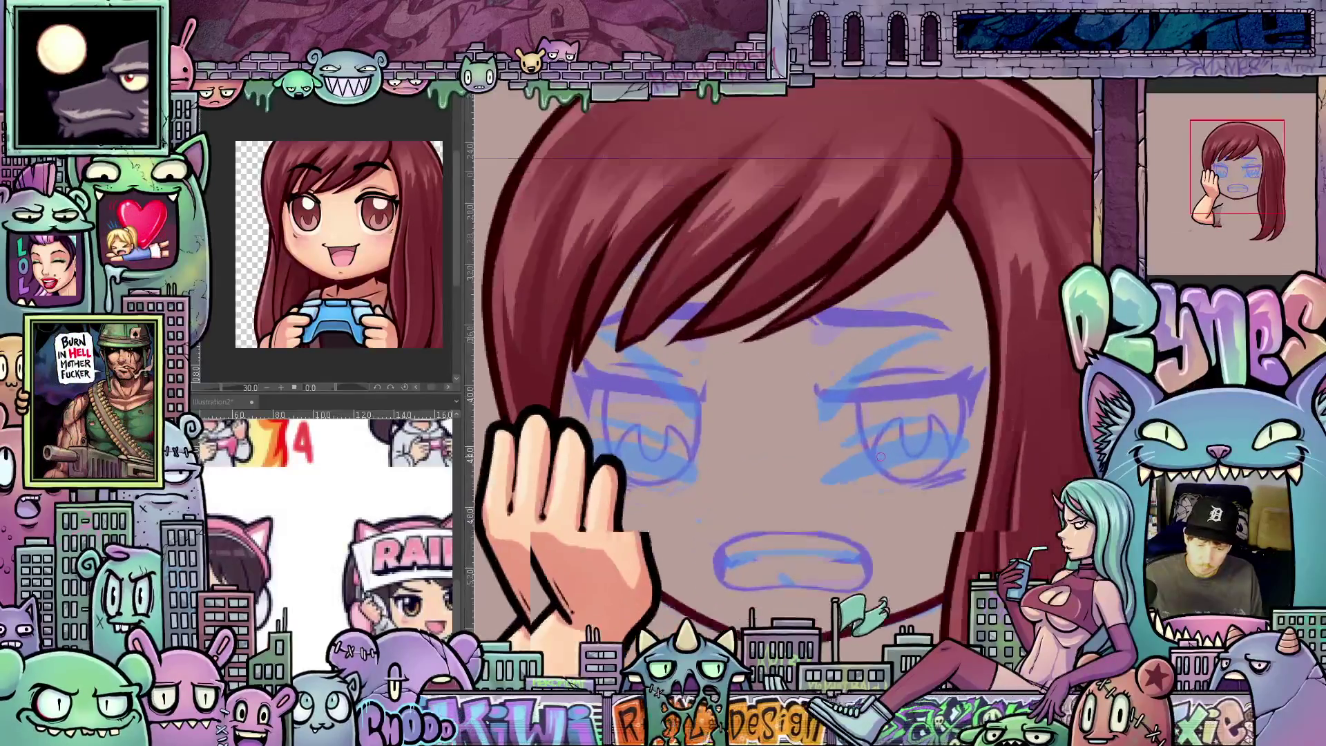
Step: Build up a bold black lash line over the blue sketch of the first squinting eye
{"action": "key", "text": "minus"}
{"action": "key", "text": "minus"}
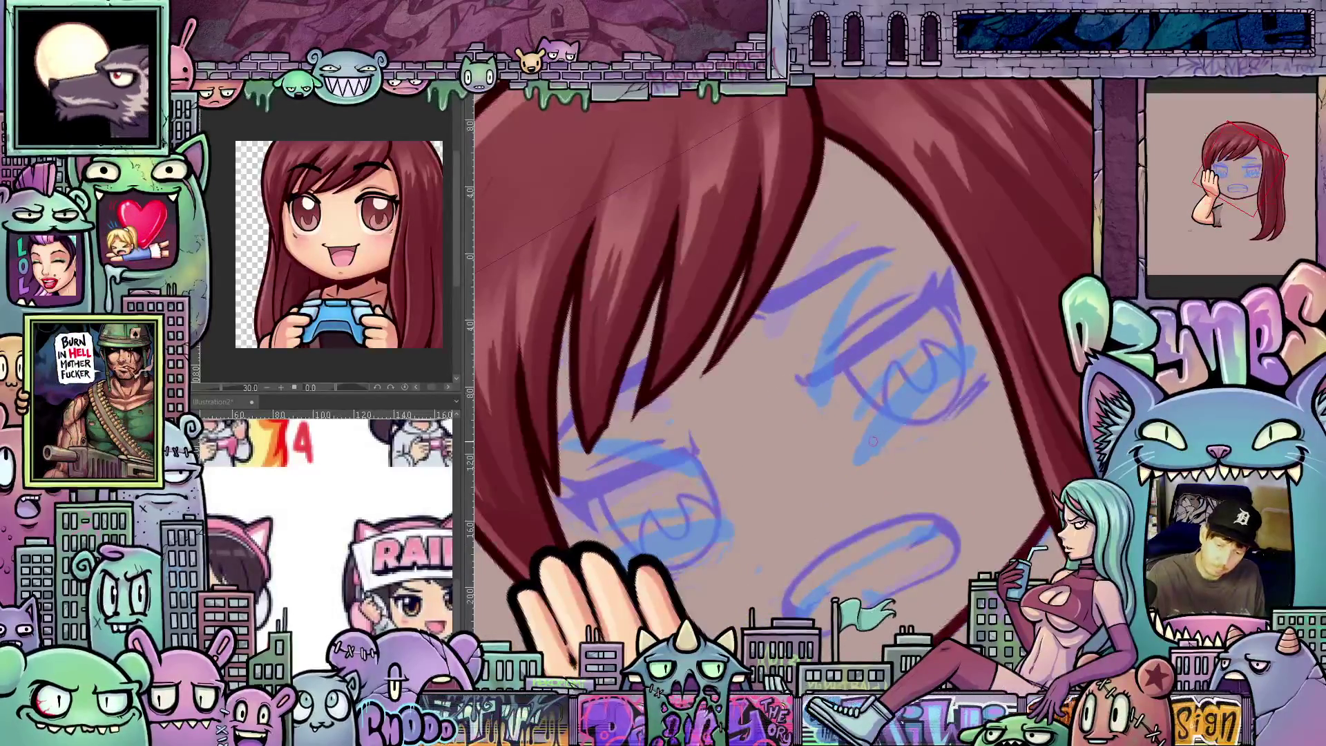
{"action": "mouse_move", "coordinate": [861, 457]}
{"action": "left_mouse_down"}
{"action": "mouse_move", "coordinate": [912, 382]}
{"action": "mouse_move", "coordinate": [880, 425]}
{"action": "left_mouse_up"}
{"action": "left_click_drag", "start_coordinate": [864, 443], "coordinate": [952, 348]}
{"action": "mouse_move", "coordinate": [866, 451]}
{"action": "left_mouse_down"}
{"action": "mouse_move", "coordinate": [944, 355]}
{"action": "mouse_move", "coordinate": [912, 404]}
{"action": "mouse_move", "coordinate": [952, 367]}
{"action": "left_mouse_up"}
{"action": "left_click_drag", "start_coordinate": [904, 413], "coordinate": [976, 348]}
{"action": "mouse_move", "coordinate": [924, 389]}
{"action": "left_mouse_down"}
{"action": "mouse_move", "coordinate": [955, 334]}
{"action": "mouse_move", "coordinate": [977, 329]}
{"action": "left_mouse_up"}
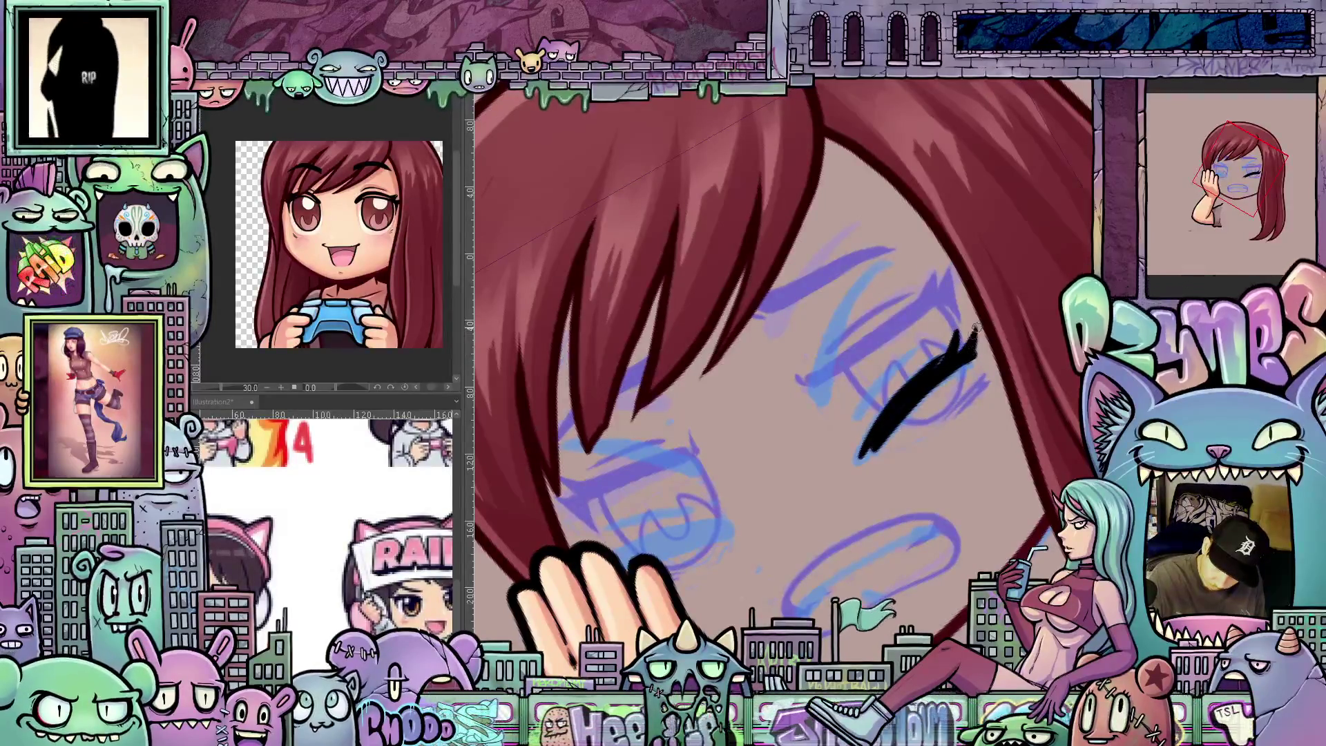
{"action": "left_click_drag", "start_coordinate": [960, 326], "coordinate": [950, 357]}
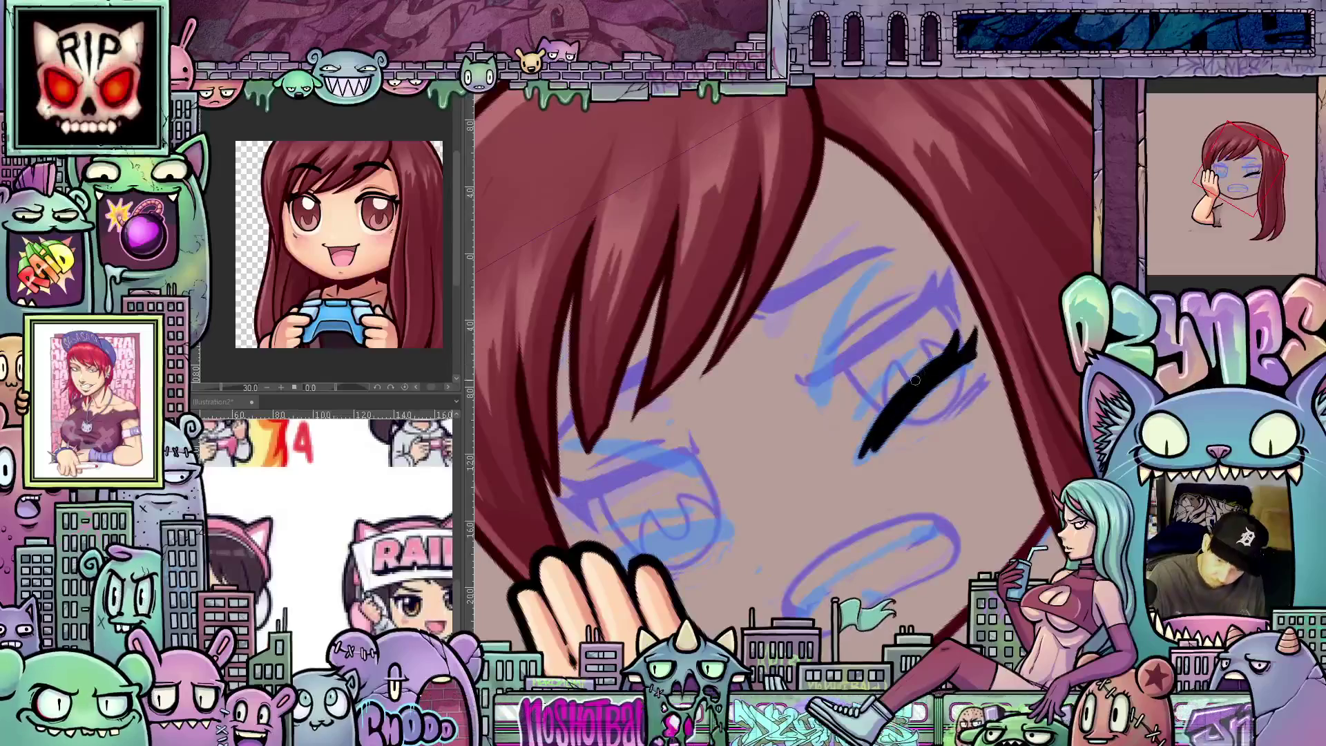
{"action": "left_click_drag", "start_coordinate": [866, 407], "coordinate": [931, 345]}
{"action": "left_click_drag", "start_coordinate": [860, 443], "coordinate": [849, 456]}
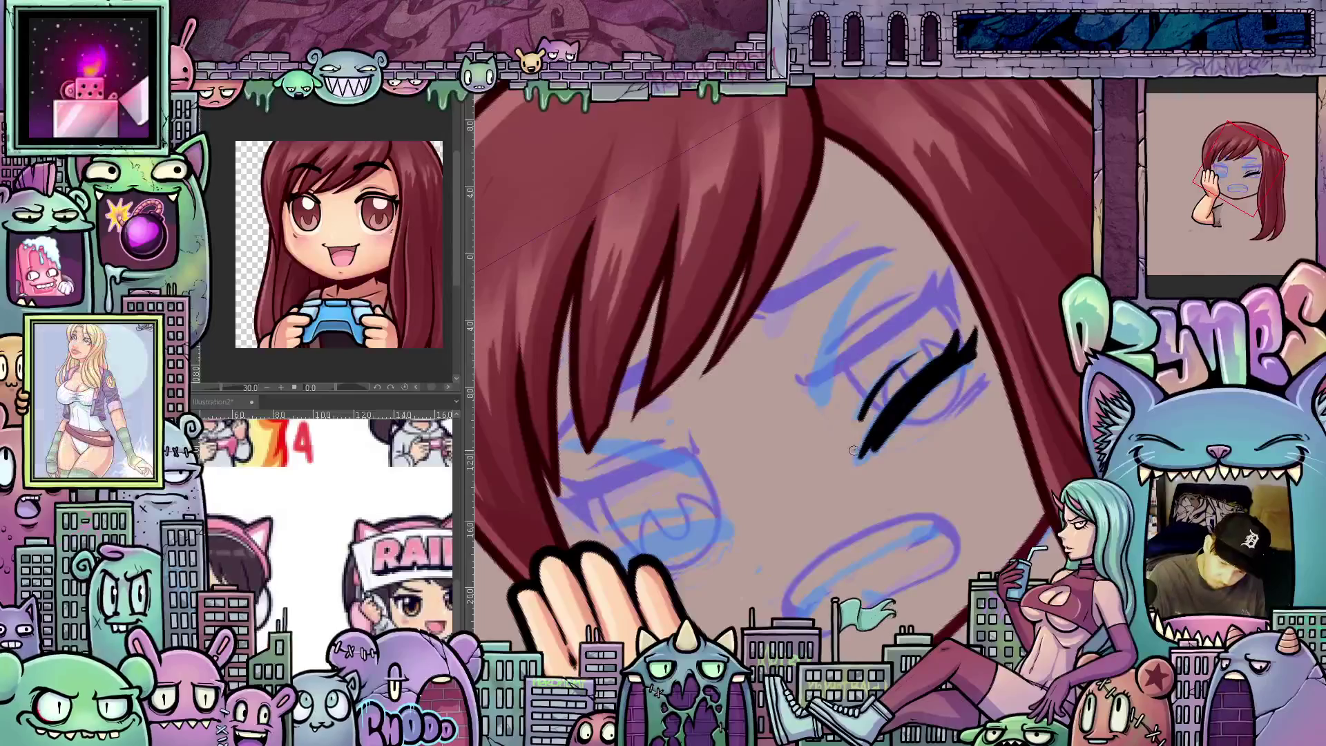
{"action": "mouse_move", "coordinate": [970, 474]}
{"action": "left_mouse_down"}
{"action": "mouse_move", "coordinate": [951, 321]}
{"action": "mouse_move", "coordinate": [960, 387]}
{"action": "mouse_move", "coordinate": [946, 484]}
{"action": "mouse_move", "coordinate": [1042, 528]}
{"action": "mouse_move", "coordinate": [1053, 512]}
{"action": "mouse_move", "coordinate": [1036, 484]}
{"action": "left_mouse_up"}
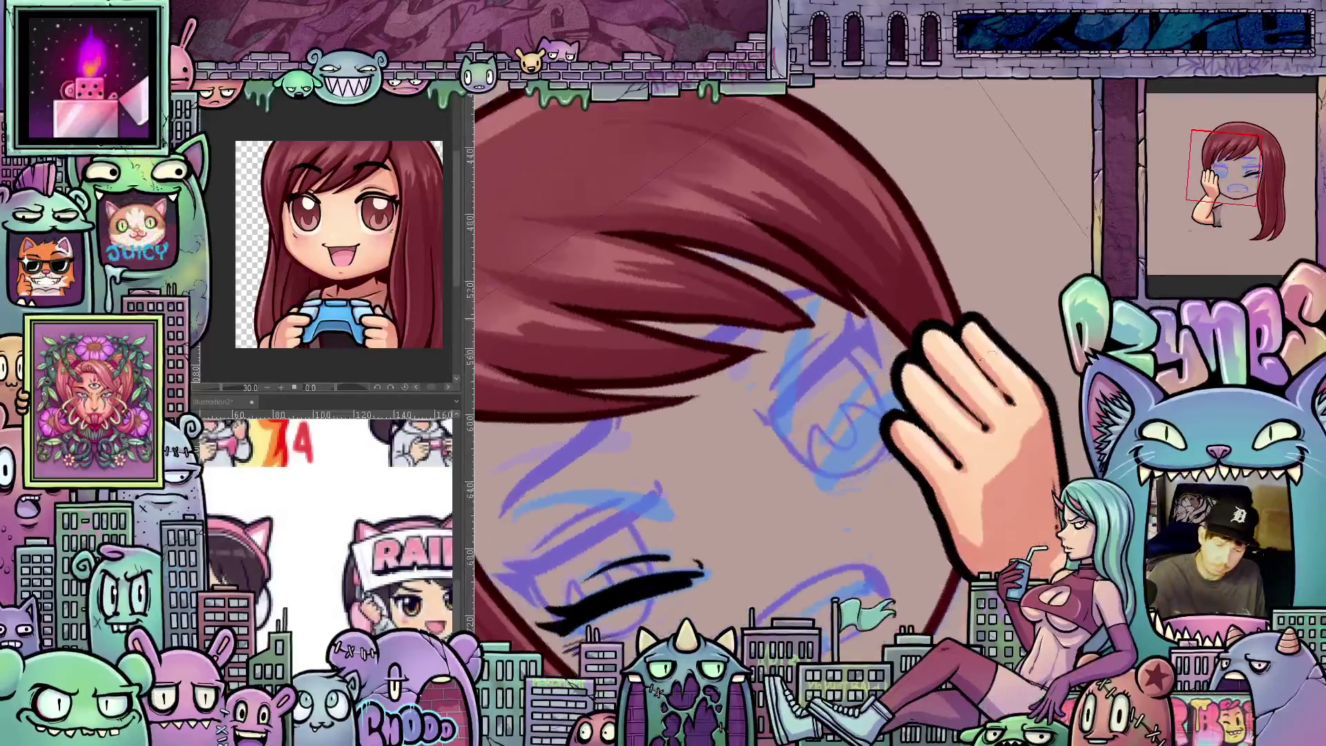
Step: Draw a thick black lash stroke on the other squinting eye
{"action": "left_click_drag", "start_coordinate": [822, 487], "coordinate": [884, 405]}
{"action": "left_click_drag", "start_coordinate": [829, 477], "coordinate": [908, 391]}
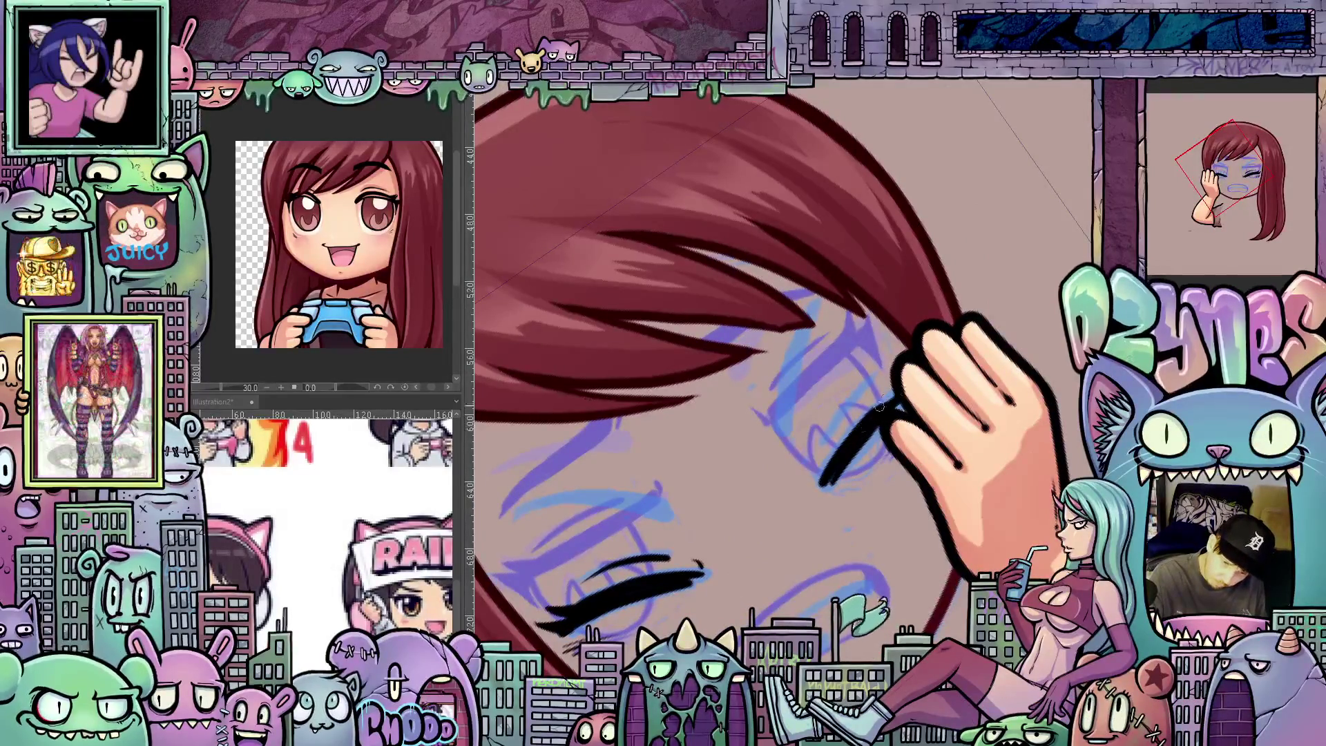
{"action": "mouse_move", "coordinate": [829, 477]}
{"action": "left_mouse_down"}
{"action": "mouse_move", "coordinate": [892, 380]}
{"action": "mouse_move", "coordinate": [888, 409]}
{"action": "left_mouse_up"}
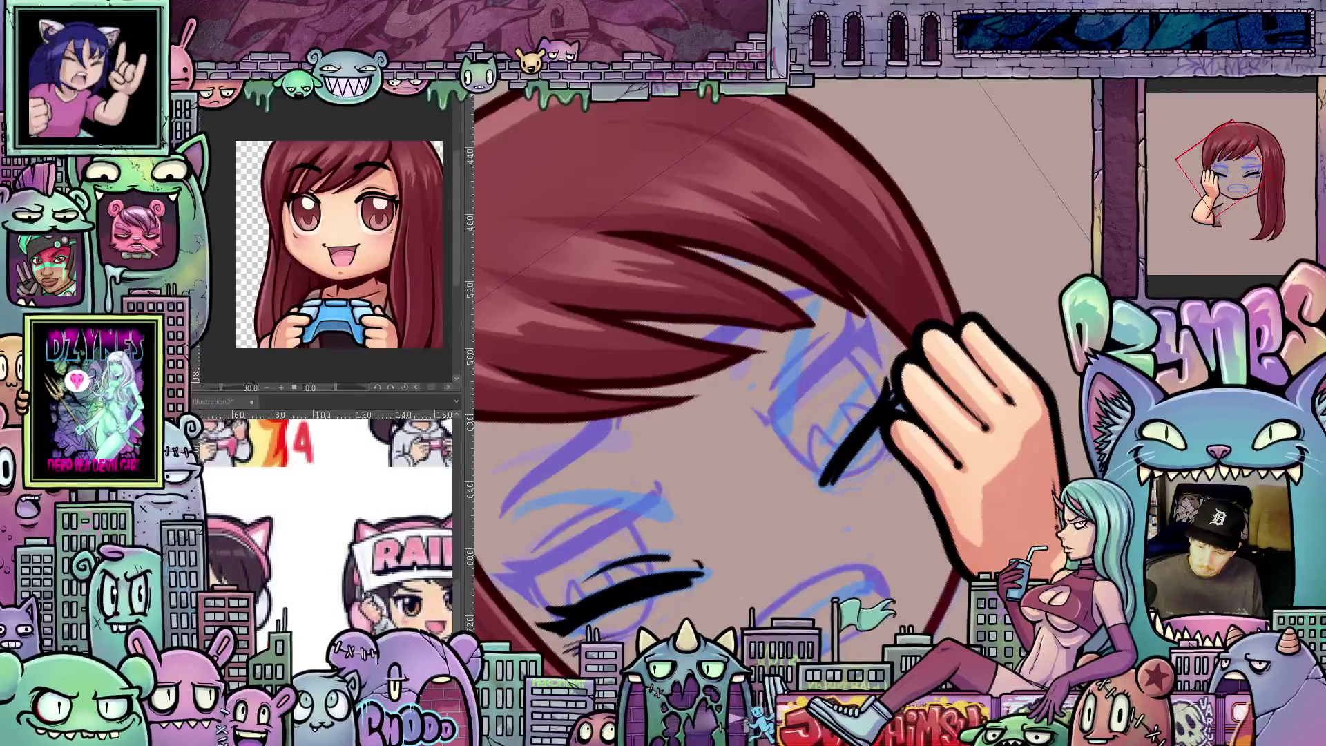
Step: Hide the facepalm hand and add lash flicks and strokes along the revealed eye
{"action": "key", "text": "ctrl+z"}
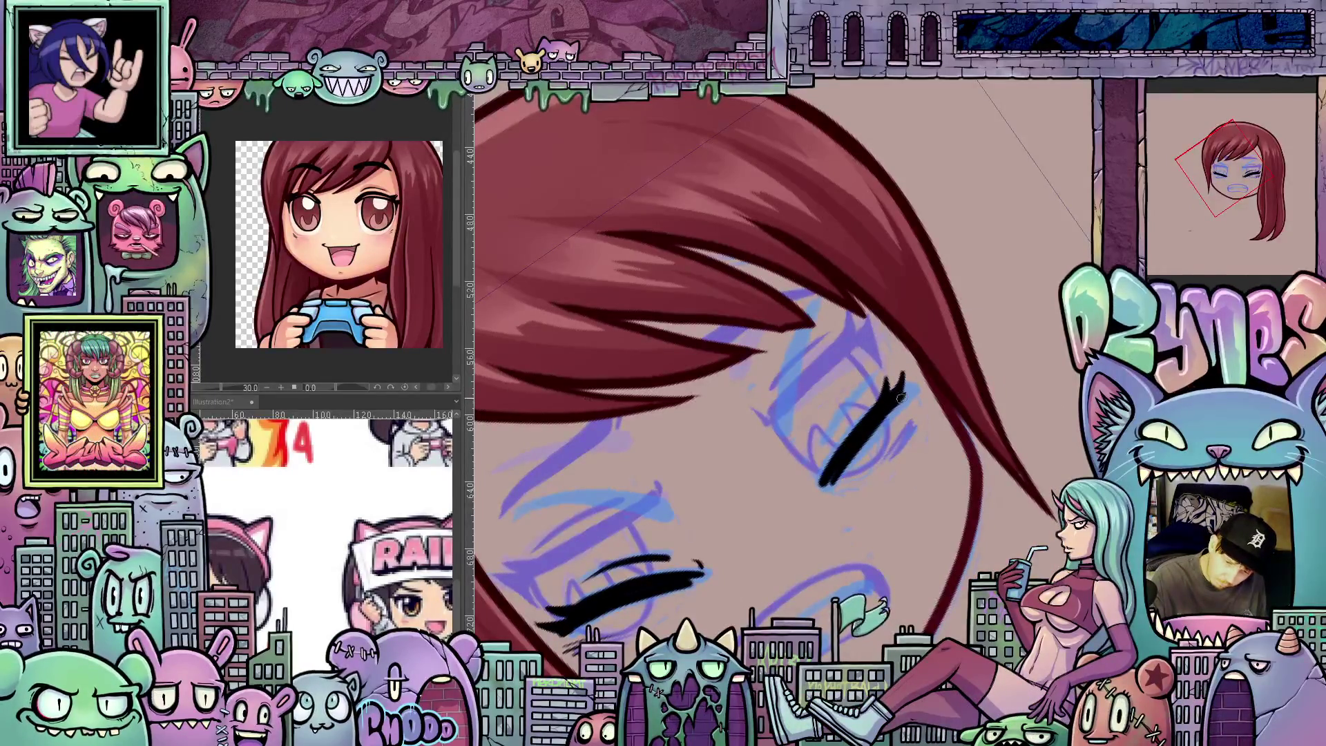
{"action": "left_click_drag", "start_coordinate": [896, 413], "coordinate": [919, 394]}
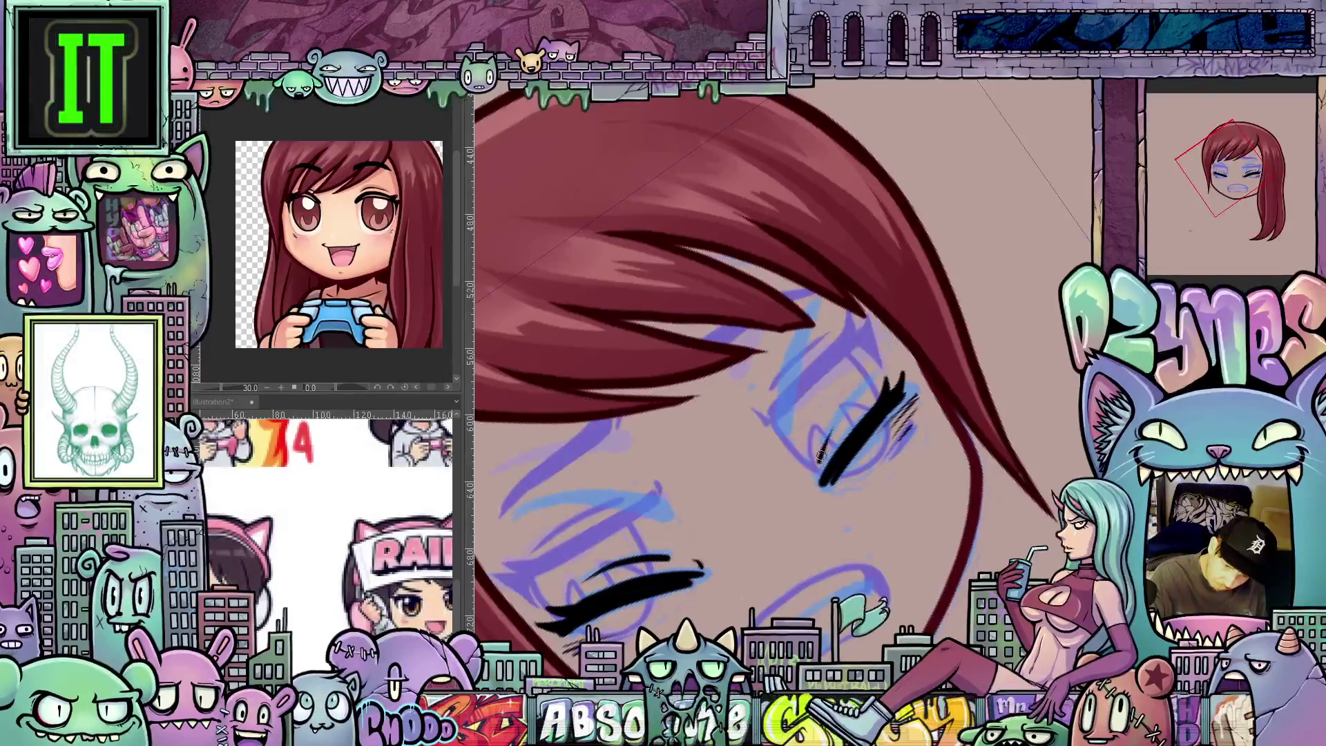
{"action": "left_click_drag", "start_coordinate": [820, 461], "coordinate": [869, 388]}
{"action": "mouse_move", "coordinate": [943, 453]}
{"action": "left_mouse_down"}
{"action": "mouse_move", "coordinate": [820, 468]}
{"action": "mouse_move", "coordinate": [891, 383]}
{"action": "left_mouse_up"}
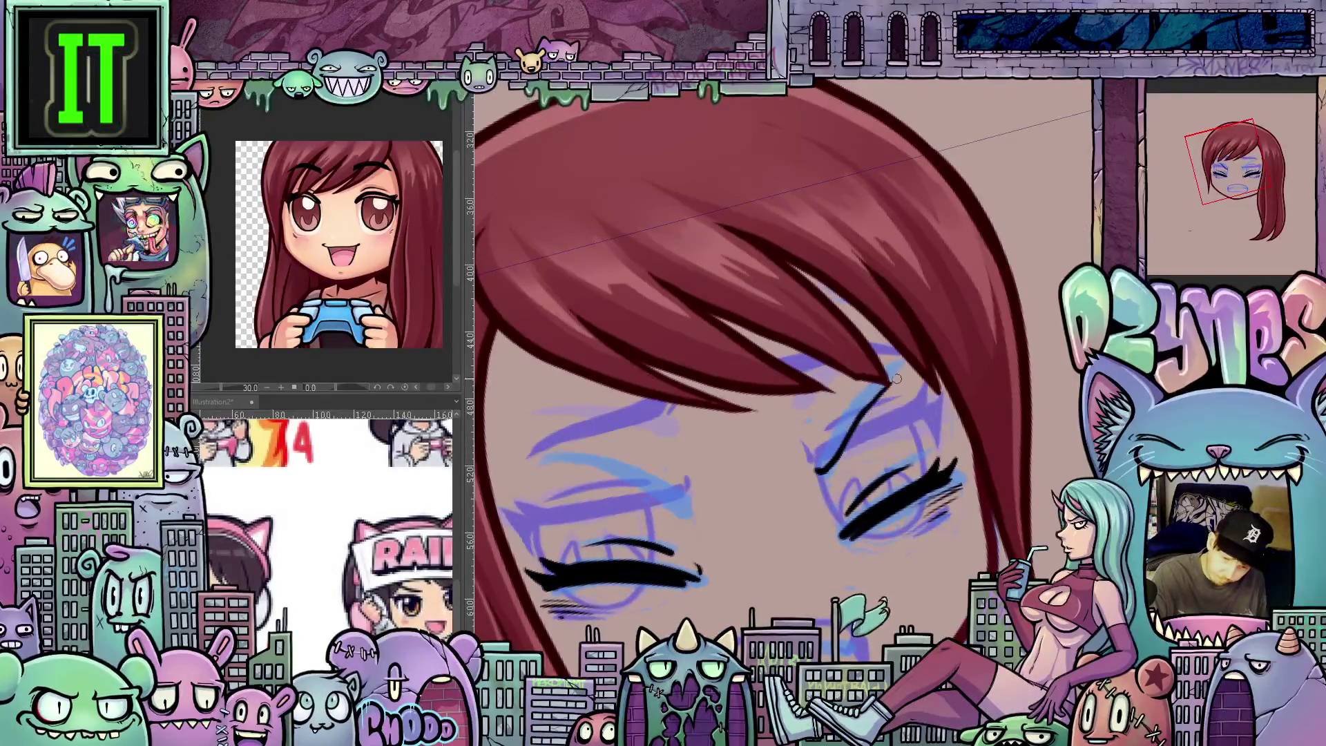
{"action": "mouse_move", "coordinate": [813, 469]}
{"action": "left_mouse_down"}
{"action": "mouse_move", "coordinate": [869, 387]}
{"action": "mouse_move", "coordinate": [897, 372]}
{"action": "left_mouse_up"}
{"action": "mouse_move", "coordinate": [851, 418]}
{"action": "left_mouse_down"}
{"action": "mouse_move", "coordinate": [912, 366]}
{"action": "mouse_move", "coordinate": [835, 451]}
{"action": "left_mouse_up"}
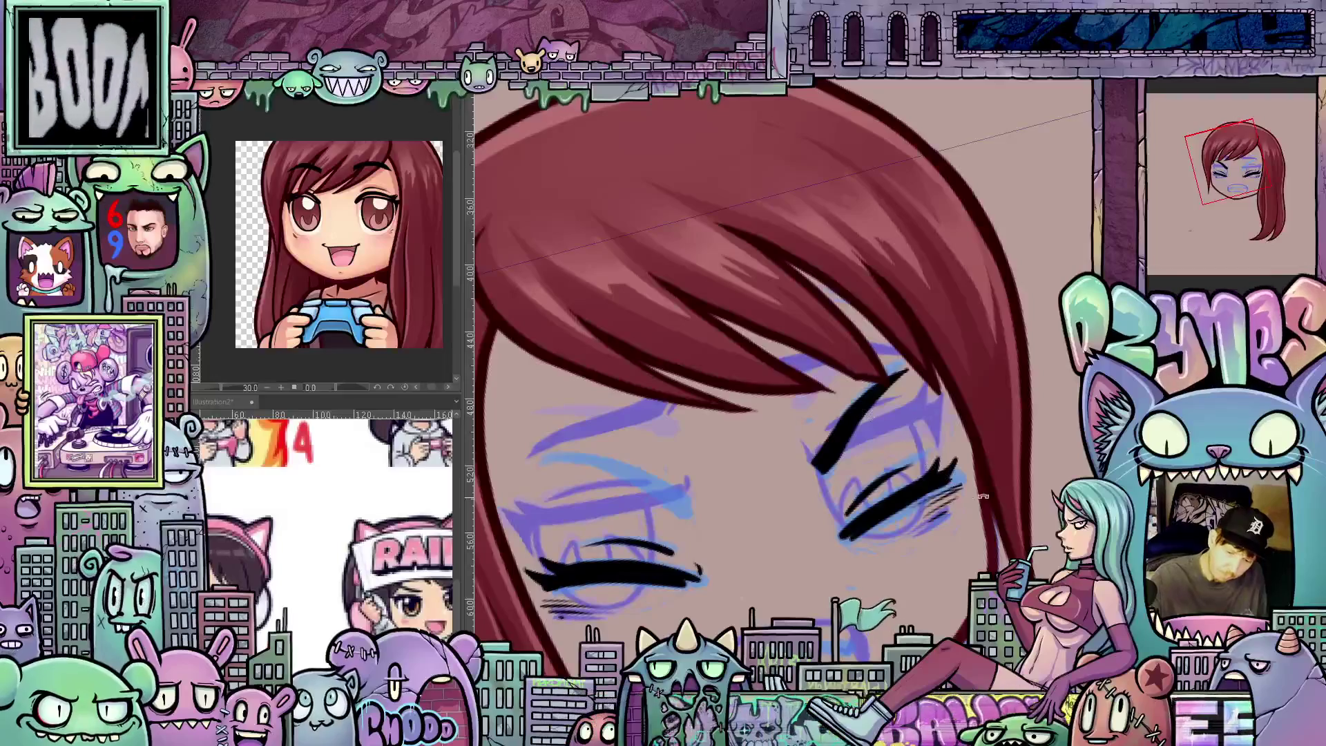
{"action": "left_click_drag", "start_coordinate": [837, 398], "coordinate": [849, 393]}
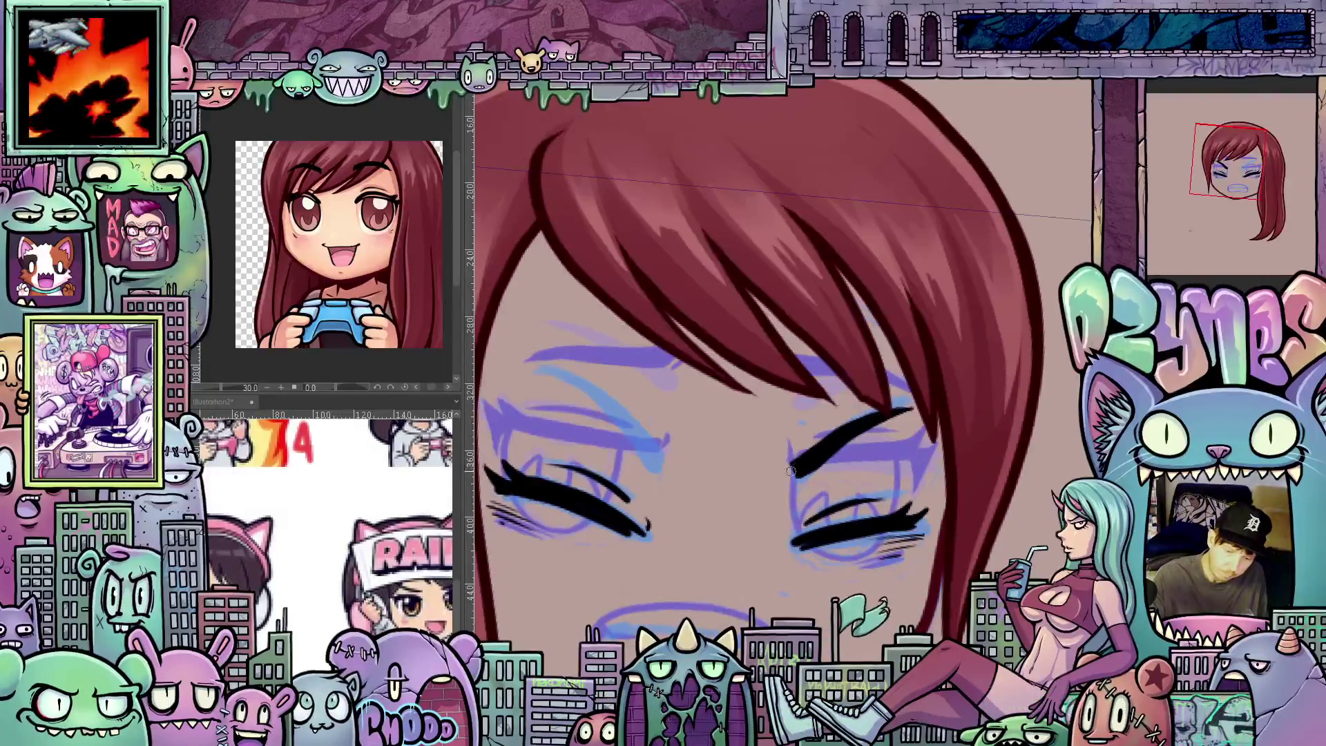
Step: Ink the black lash lines of the lower squinting eye over the blue sketch
{"action": "mouse_move", "coordinate": [872, 490]}
{"action": "left_mouse_down"}
{"action": "mouse_move", "coordinate": [946, 407]}
{"action": "mouse_move", "coordinate": [952, 289]}
{"action": "mouse_move", "coordinate": [850, 434]}
{"action": "left_mouse_up"}
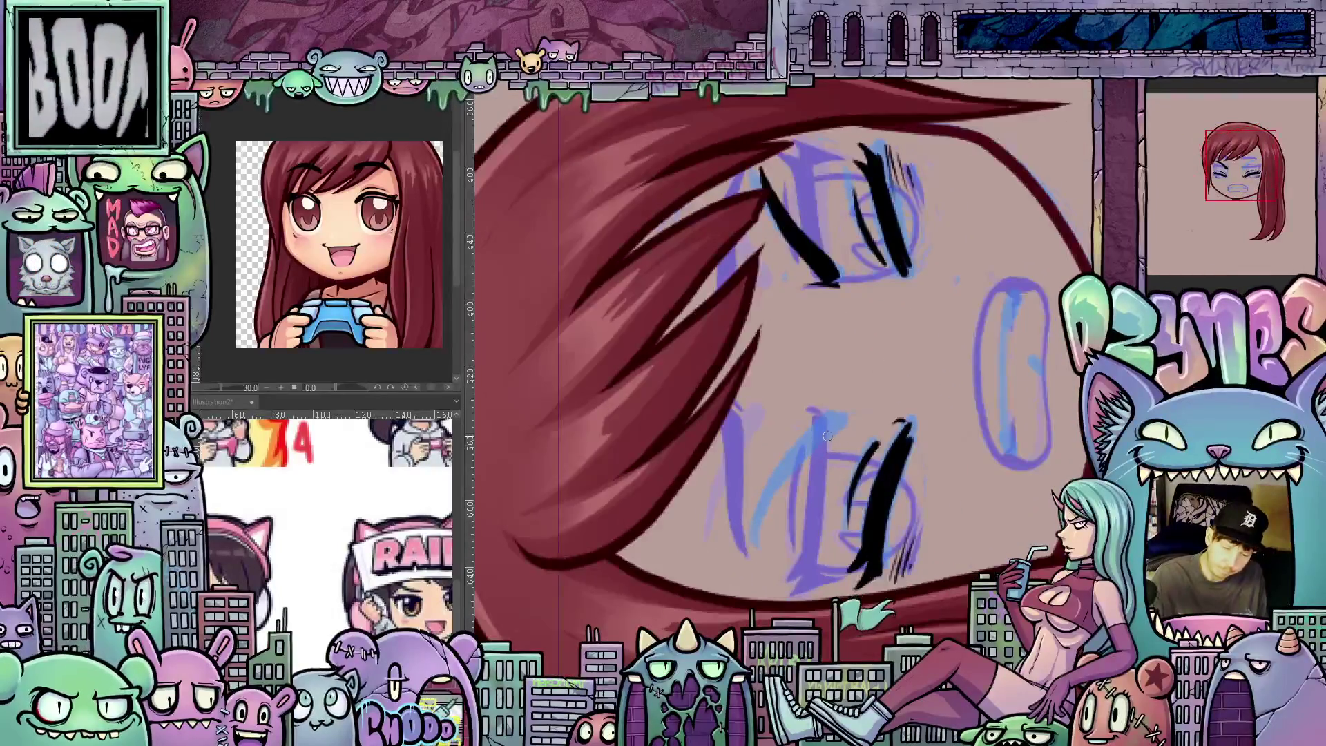
{"action": "mouse_move", "coordinate": [779, 485]}
{"action": "left_mouse_down"}
{"action": "mouse_move", "coordinate": [756, 553]}
{"action": "mouse_move", "coordinate": [769, 478]}
{"action": "mouse_move", "coordinate": [817, 420]}
{"action": "mouse_move", "coordinate": [764, 507]}
{"action": "left_mouse_up"}
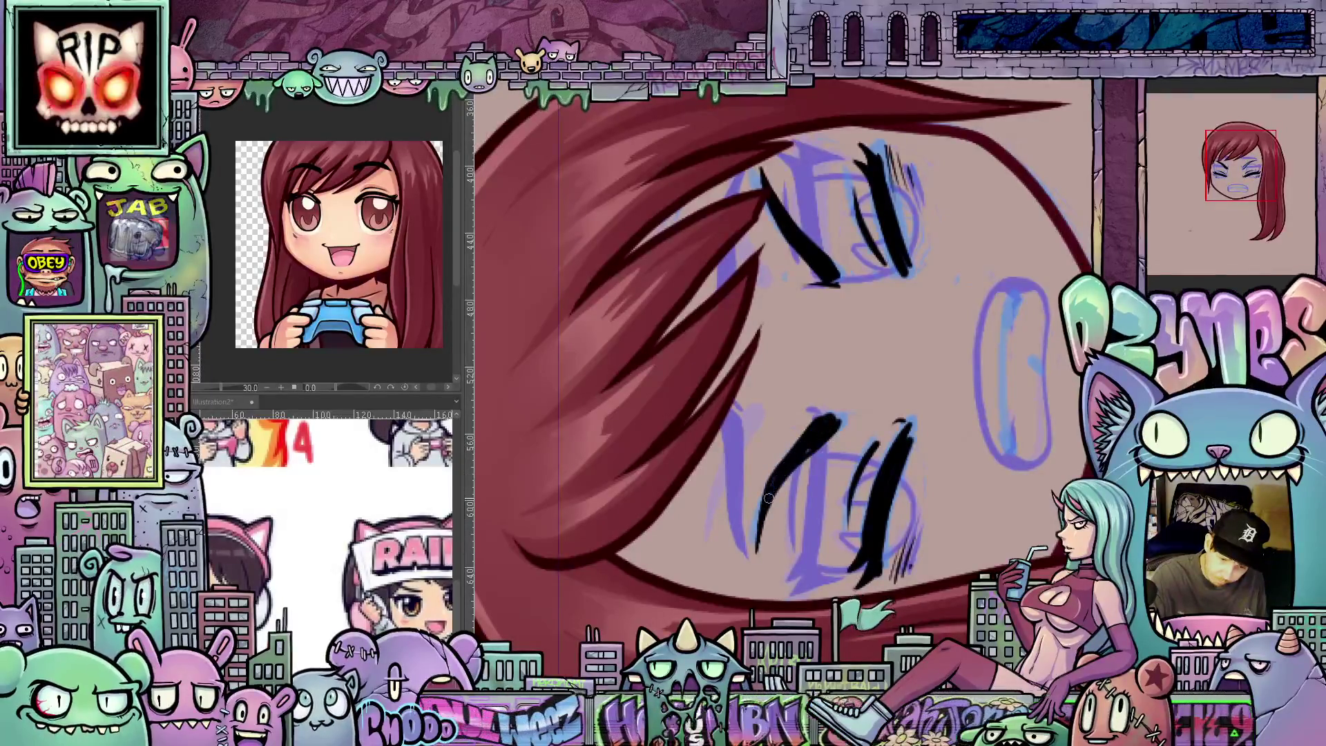
{"action": "left_click_drag", "start_coordinate": [894, 409], "coordinate": [791, 442]}
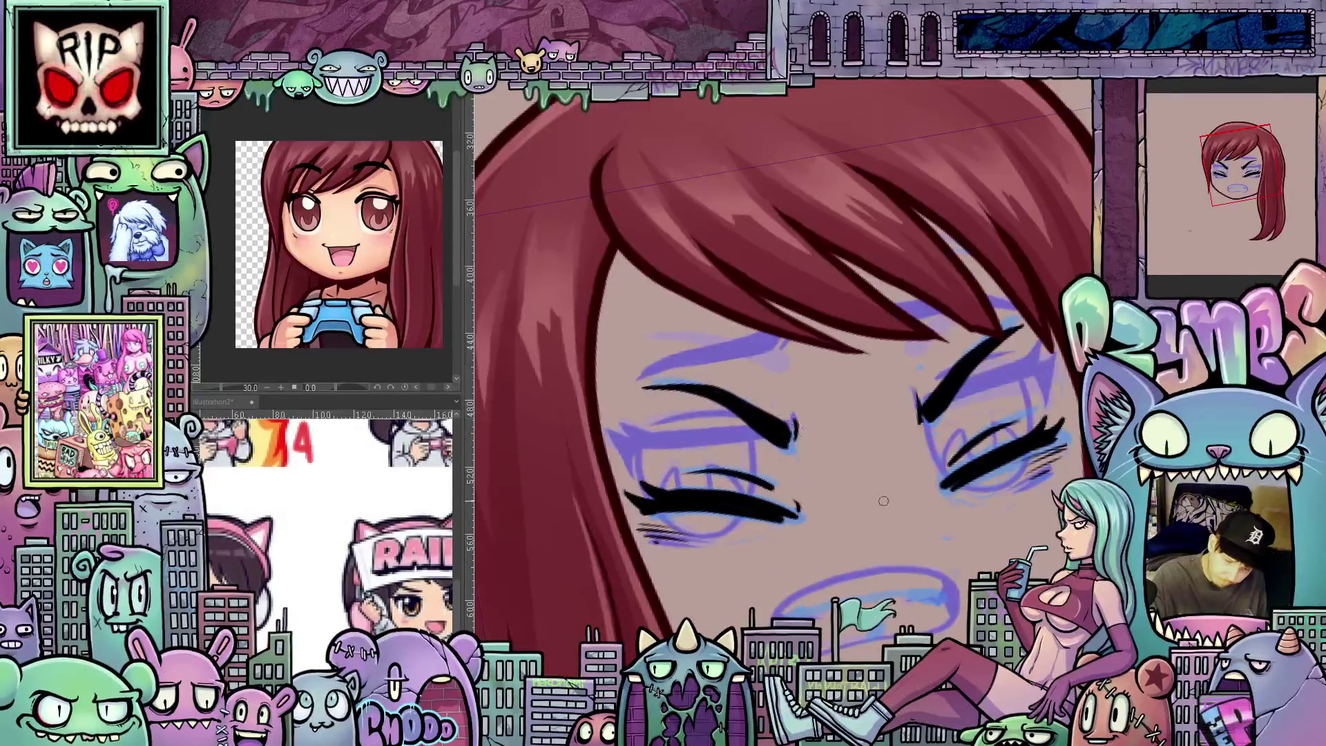
{"action": "mouse_move", "coordinate": [943, 581]}
{"action": "left_mouse_down"}
{"action": "mouse_move", "coordinate": [865, 484]}
{"action": "mouse_move", "coordinate": [842, 508]}
{"action": "mouse_move", "coordinate": [800, 518]}
{"action": "left_mouse_up"}
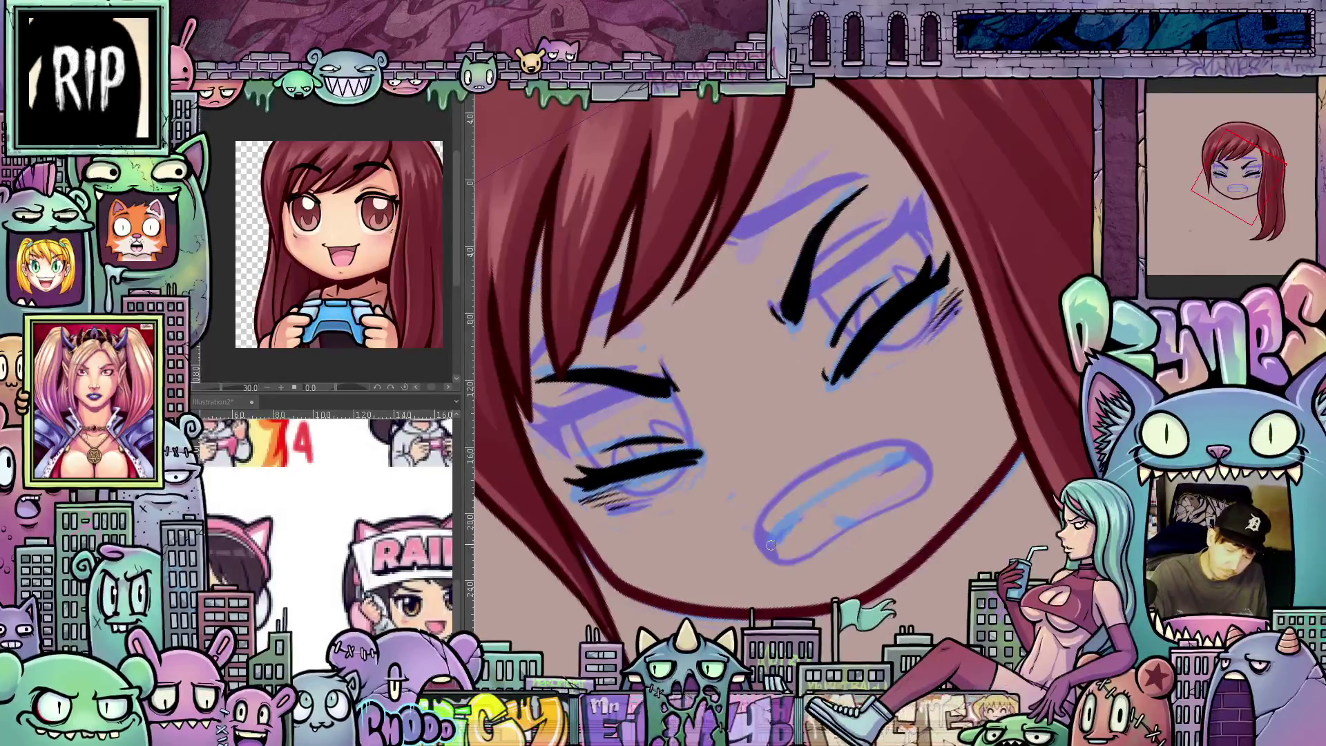
Step: Ink the black lower-lip line of the gritted-teeth mouth, then re-angle the view toward the eyes
{"action": "mouse_move", "coordinate": [767, 546]}
{"action": "left_mouse_down"}
{"action": "mouse_move", "coordinate": [815, 497]}
{"action": "mouse_move", "coordinate": [800, 513]}
{"action": "mouse_move", "coordinate": [923, 452]}
{"action": "left_mouse_up"}
{"action": "mouse_move", "coordinate": [831, 525]}
{"action": "left_mouse_down"}
{"action": "mouse_move", "coordinate": [853, 521]}
{"action": "mouse_move", "coordinate": [844, 527]}
{"action": "left_mouse_up"}
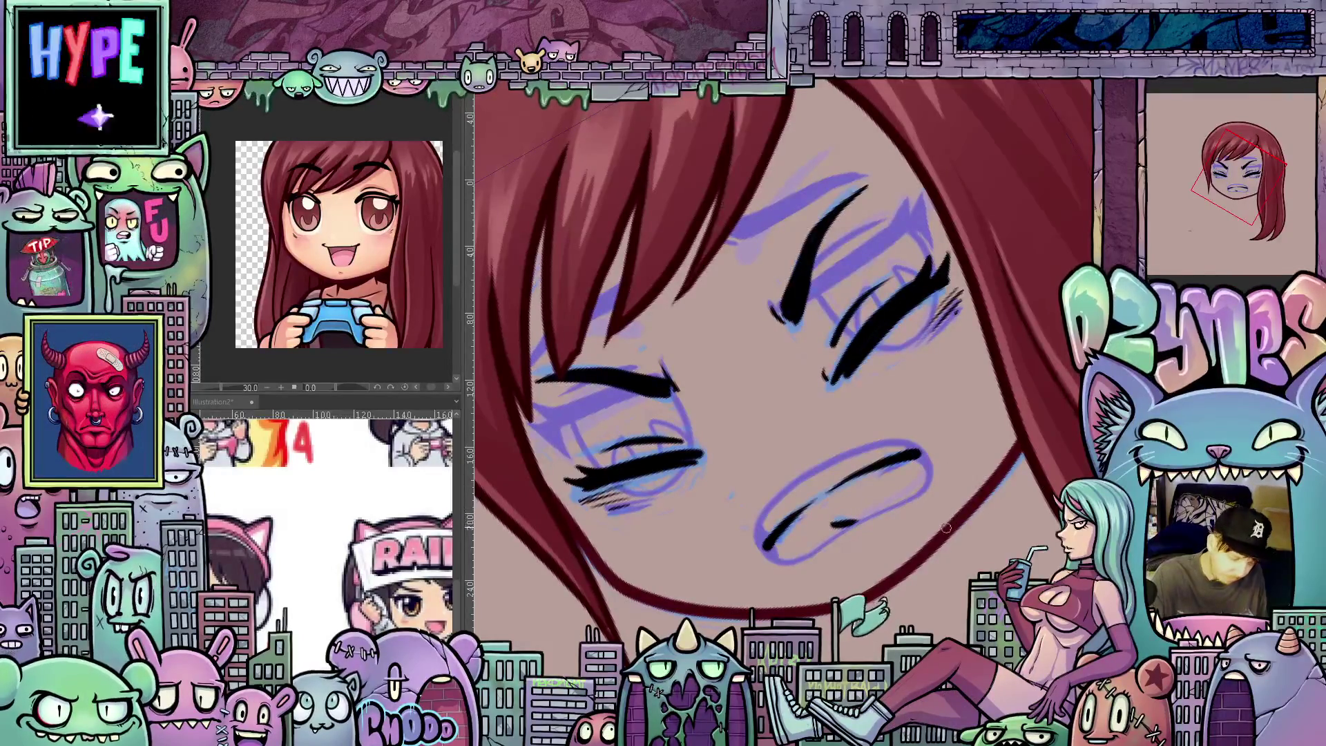
{"action": "key", "text": "ctrl+at"}
{"action": "mouse_move", "coordinate": [986, 527]}
{"action": "left_mouse_down"}
{"action": "mouse_move", "coordinate": [924, 622]}
{"action": "mouse_move", "coordinate": [918, 456]}
{"action": "left_mouse_up"}
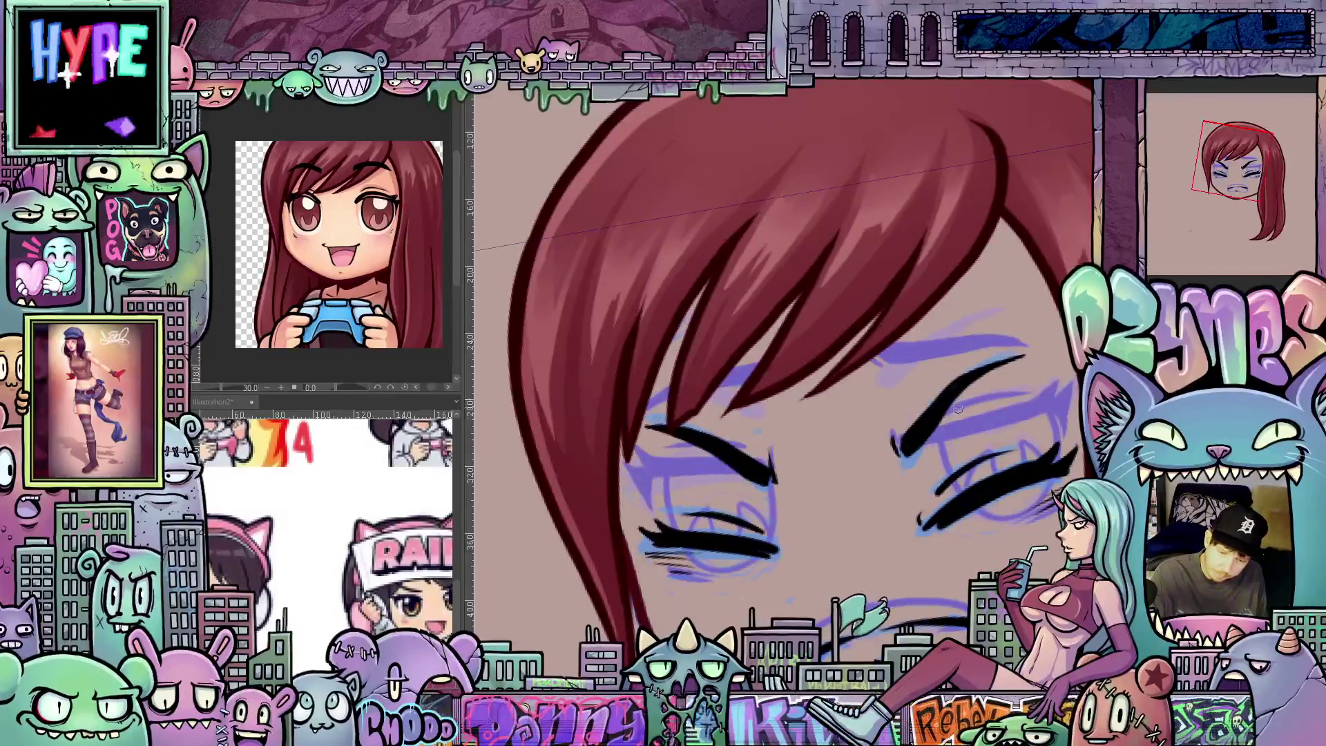
{"action": "left_click_drag", "start_coordinate": [958, 408], "coordinate": [693, 413]}
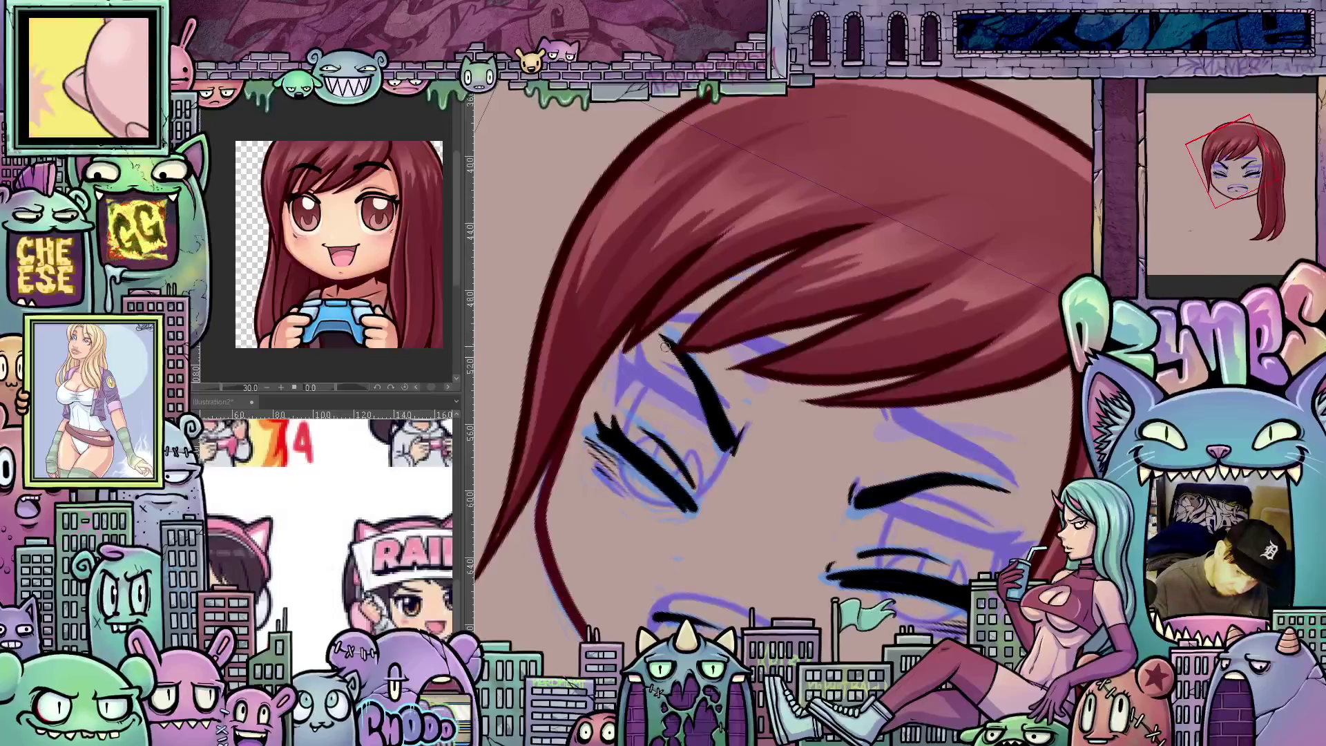
{"action": "left_click_drag", "start_coordinate": [771, 434], "coordinate": [664, 479]}
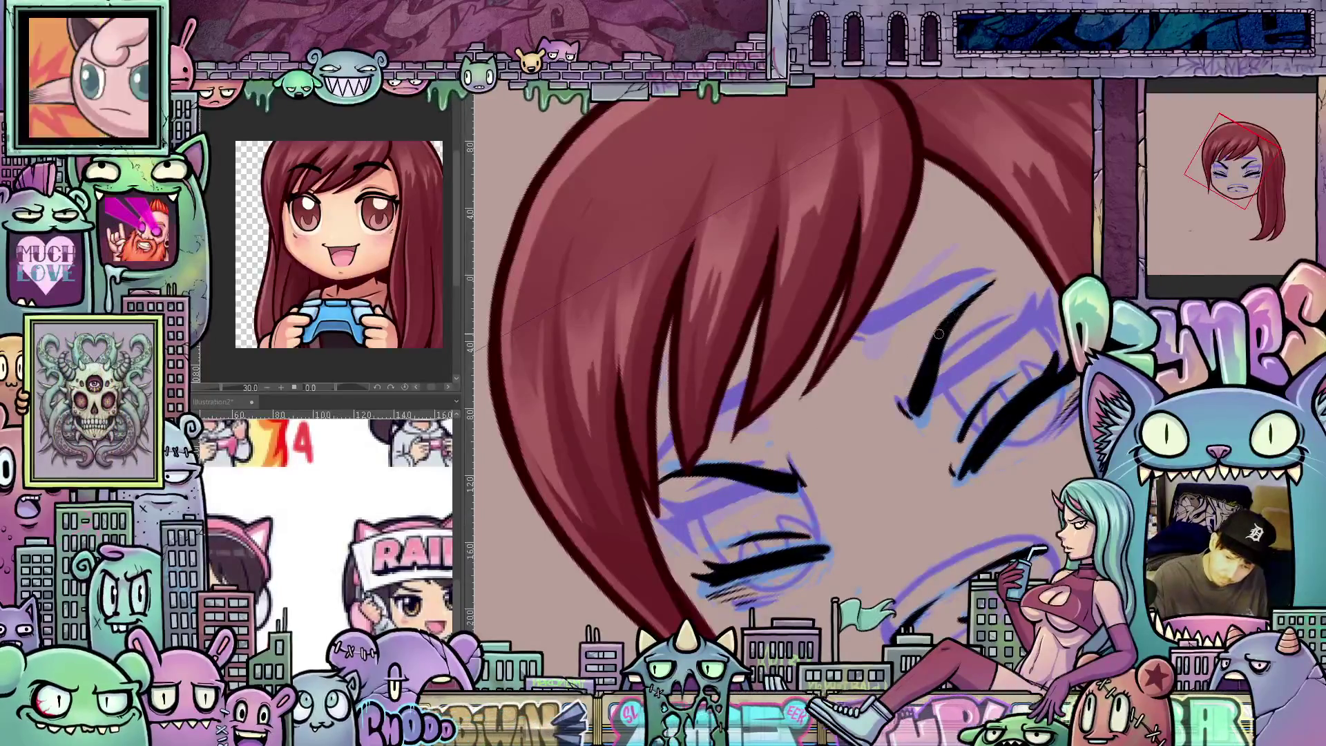
Step: Rotate the canvas back level and zoom out to show the whole face
{"action": "left_click_drag", "start_coordinate": [984, 285], "coordinate": [1031, 465]}
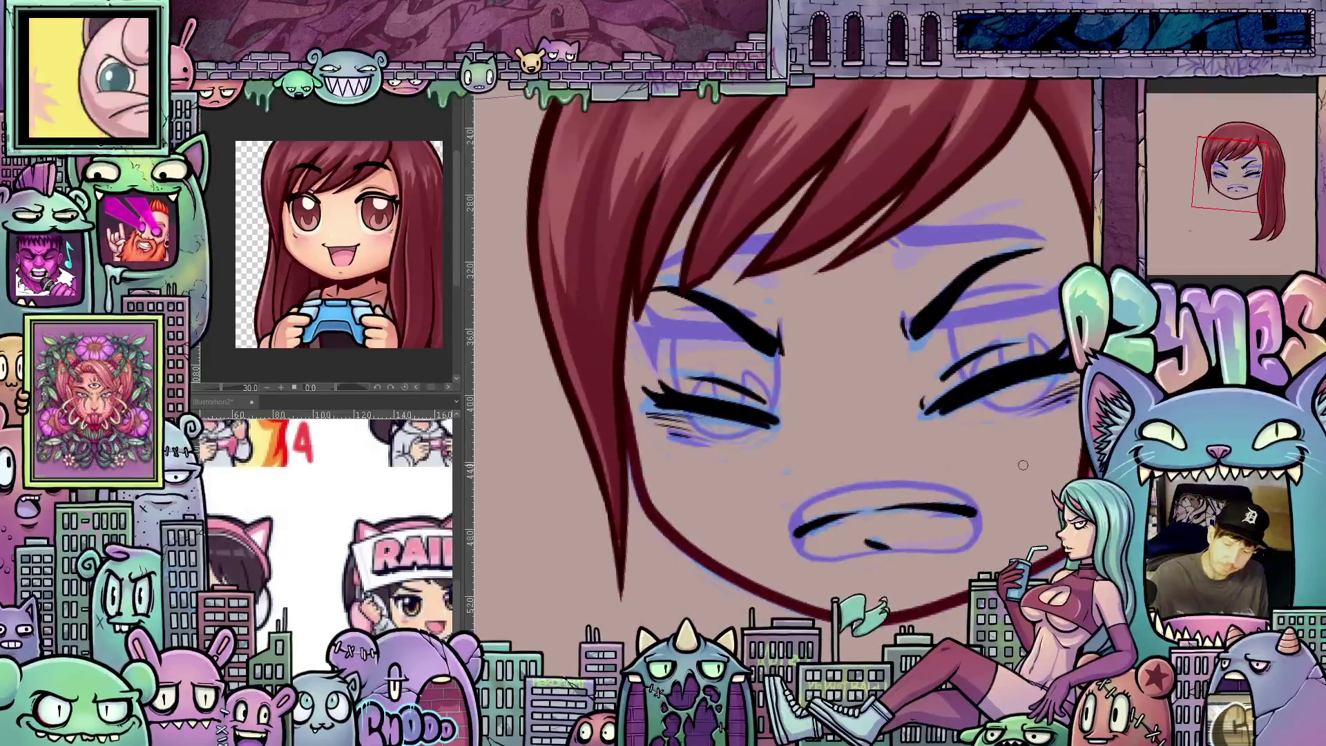
{"action": "scroll", "coordinate": [891, 471], "scroll_direction": "down", "scroll_amount": 2}
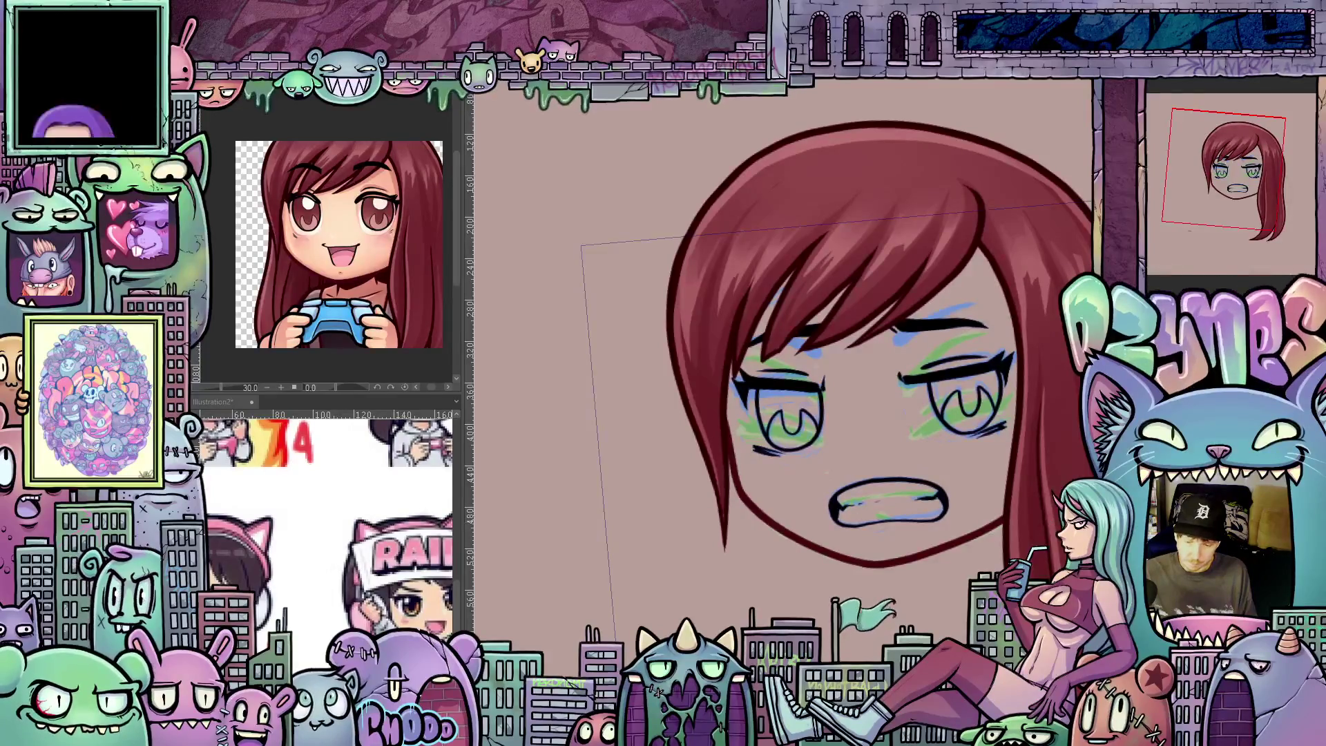
Step: Extend the sketch line up the face's right side and clear the lassoed eye and mouth ink
{"action": "key", "text": "Delete"}
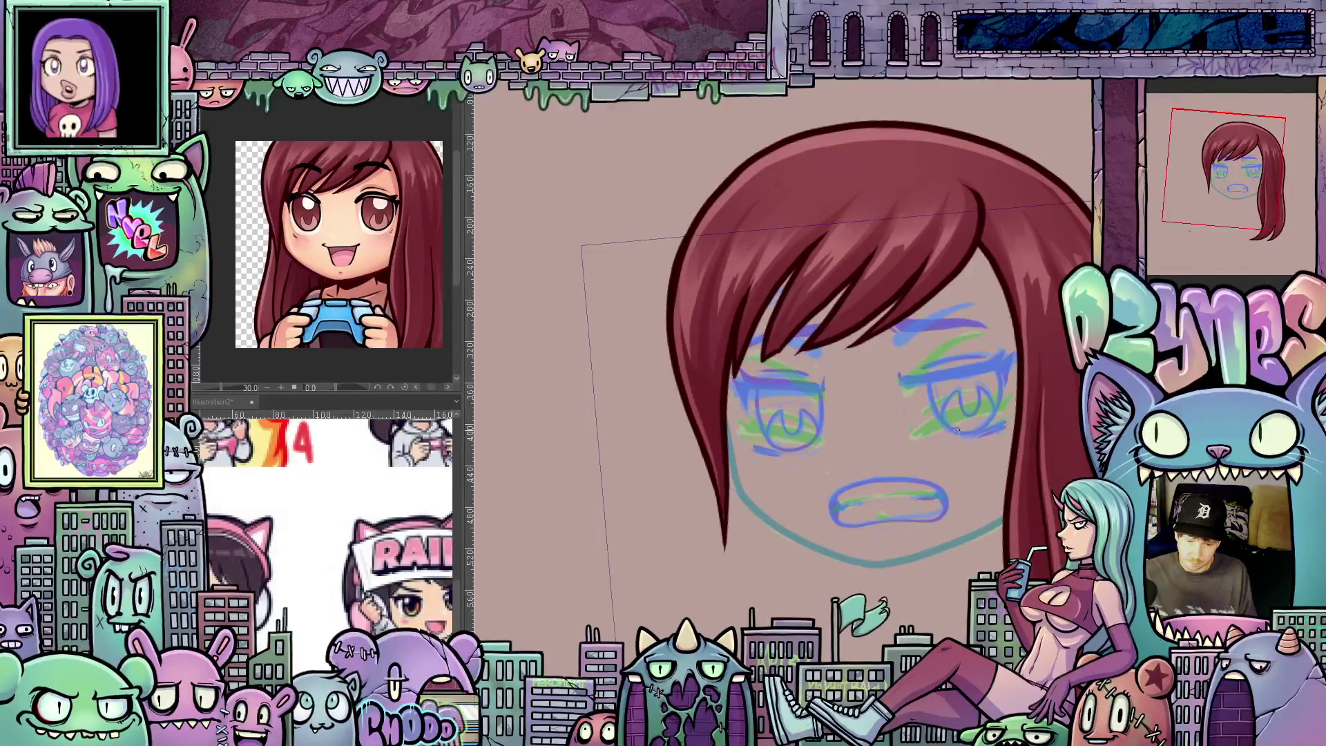
{"action": "scroll", "coordinate": [957, 429], "scroll_direction": "up", "scroll_amount": 1}
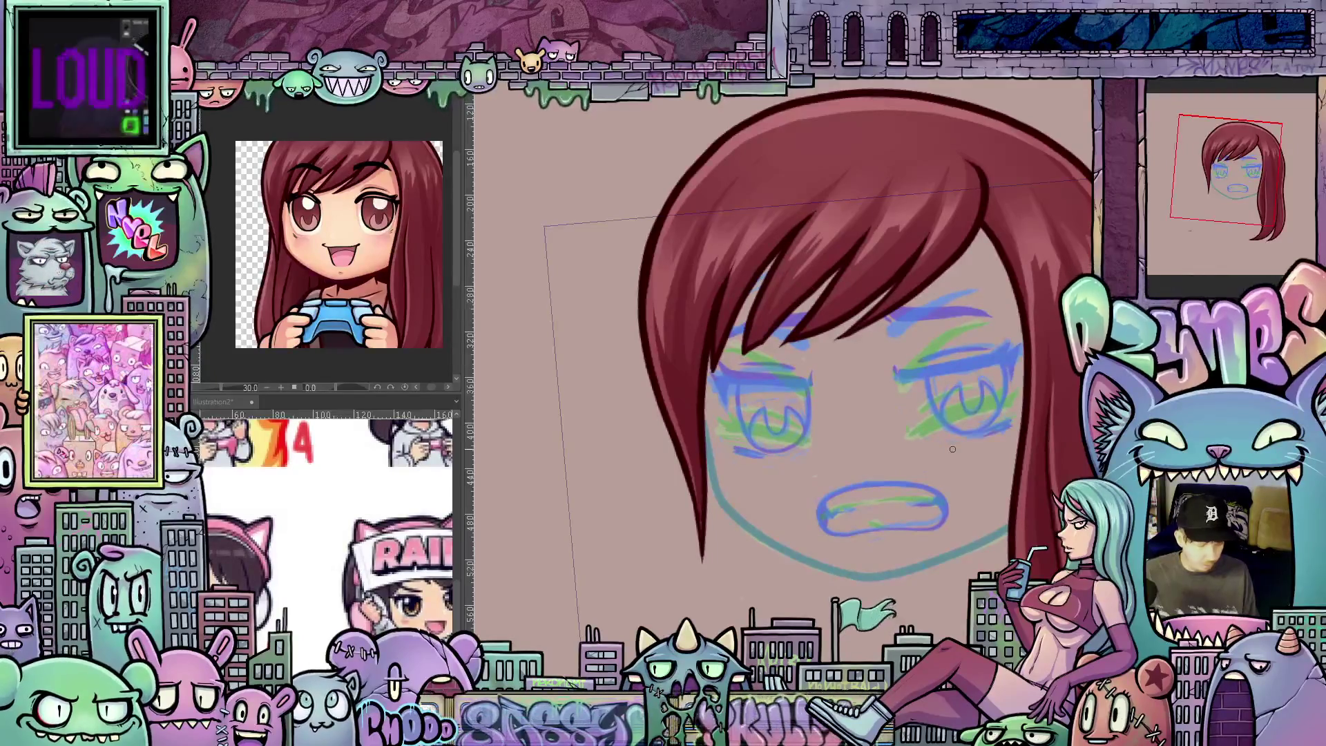
{"action": "key", "text": "ctrl+z"}
{"action": "scroll", "coordinate": [967, 462], "scroll_direction": "up", "scroll_amount": 1}
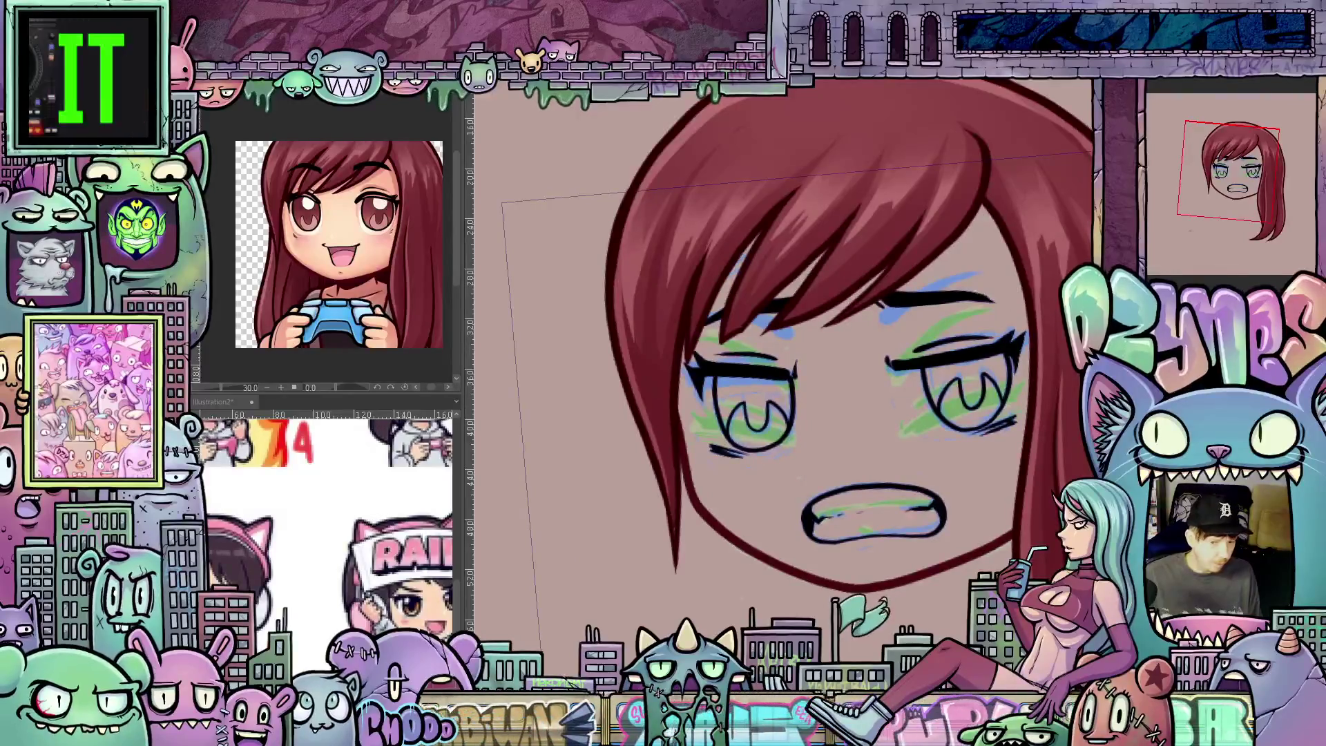
{"action": "mouse_move", "coordinate": [992, 489]}
{"action": "left_mouse_down"}
{"action": "mouse_move", "coordinate": [1030, 352]}
{"action": "mouse_move", "coordinate": [1005, 280]}
{"action": "mouse_move", "coordinate": [968, 253]}
{"action": "mouse_move", "coordinate": [815, 232]}
{"action": "mouse_move", "coordinate": [749, 250]}
{"action": "mouse_move", "coordinate": [699, 304]}
{"action": "mouse_move", "coordinate": [685, 353]}
{"action": "mouse_move", "coordinate": [718, 484]}
{"action": "mouse_move", "coordinate": [774, 542]}
{"action": "mouse_move", "coordinate": [857, 567]}
{"action": "mouse_move", "coordinate": [938, 545]}
{"action": "left_mouse_up"}
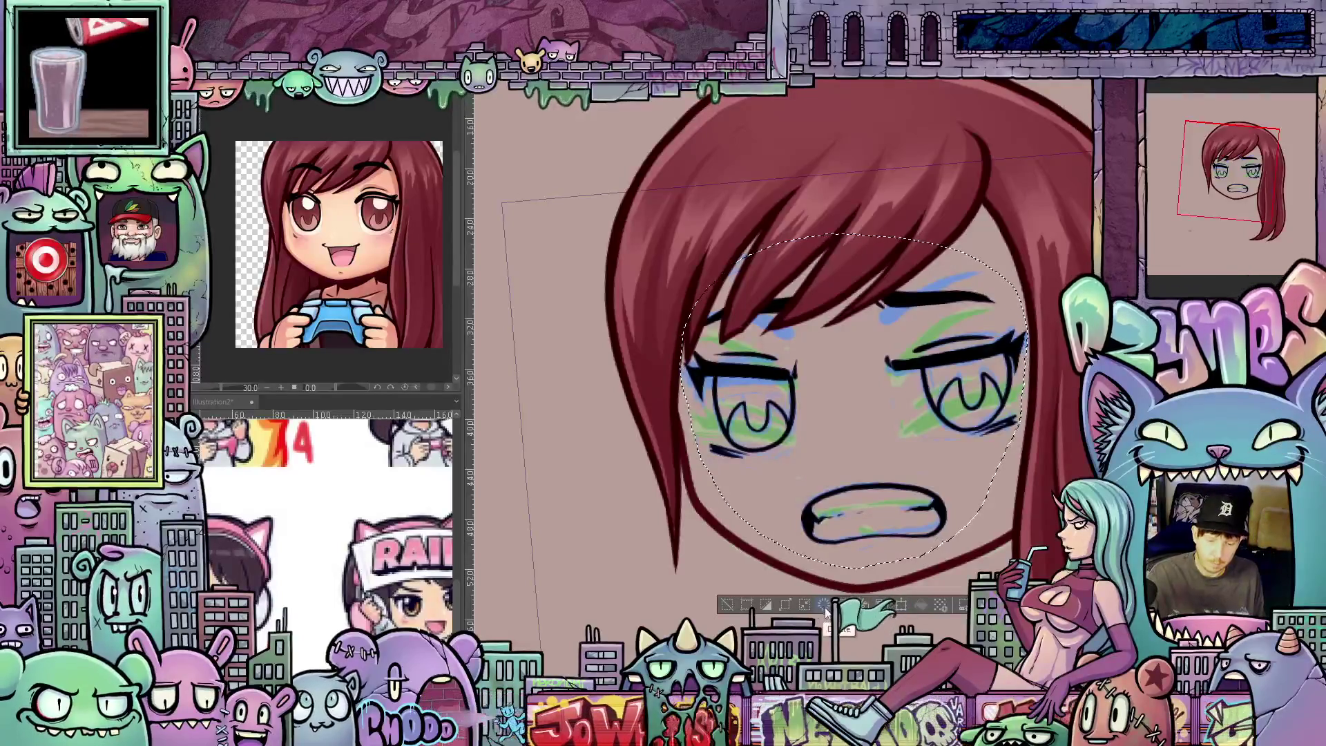
{"action": "left_click", "coordinate": [864, 605]}
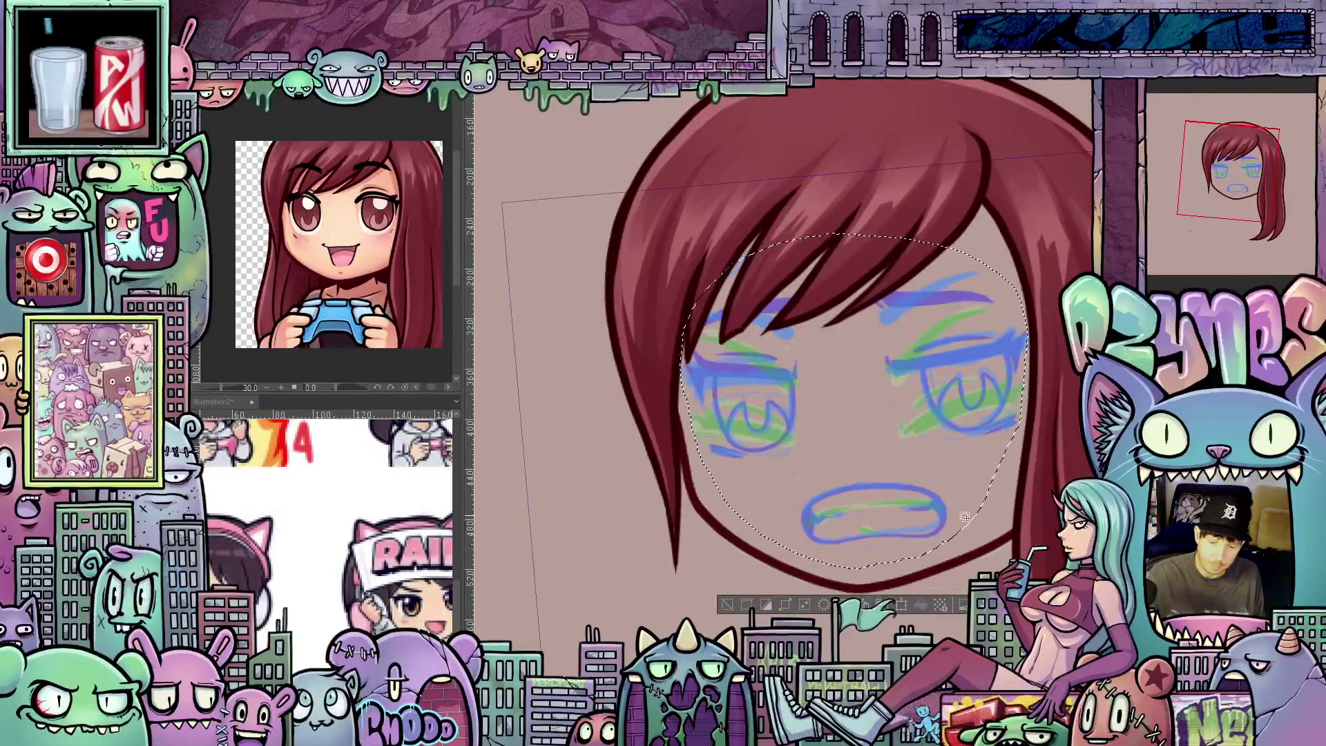
Step: Deselect, then draw a thick black upper lid and lash stroke over the eye
{"action": "key", "text": "ctrl+d"}
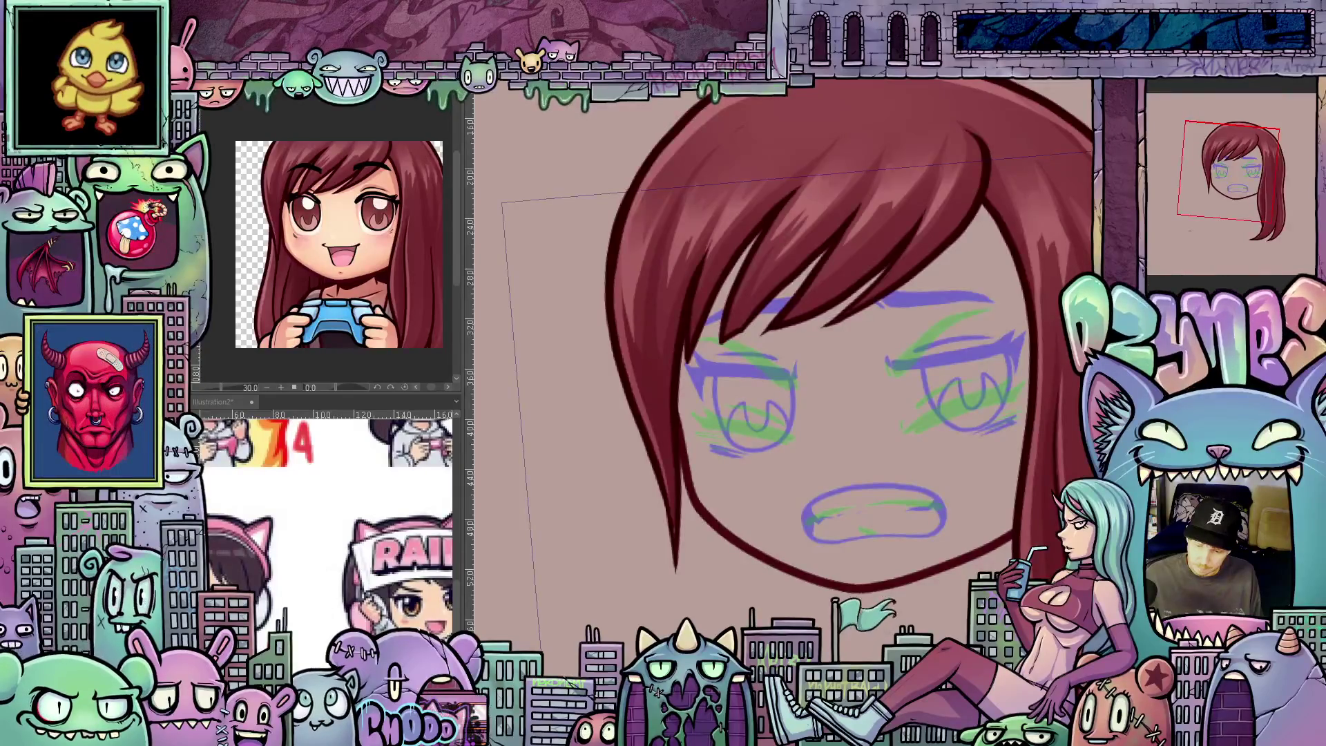
{"action": "left_click_drag", "start_coordinate": [951, 467], "coordinate": [954, 380]}
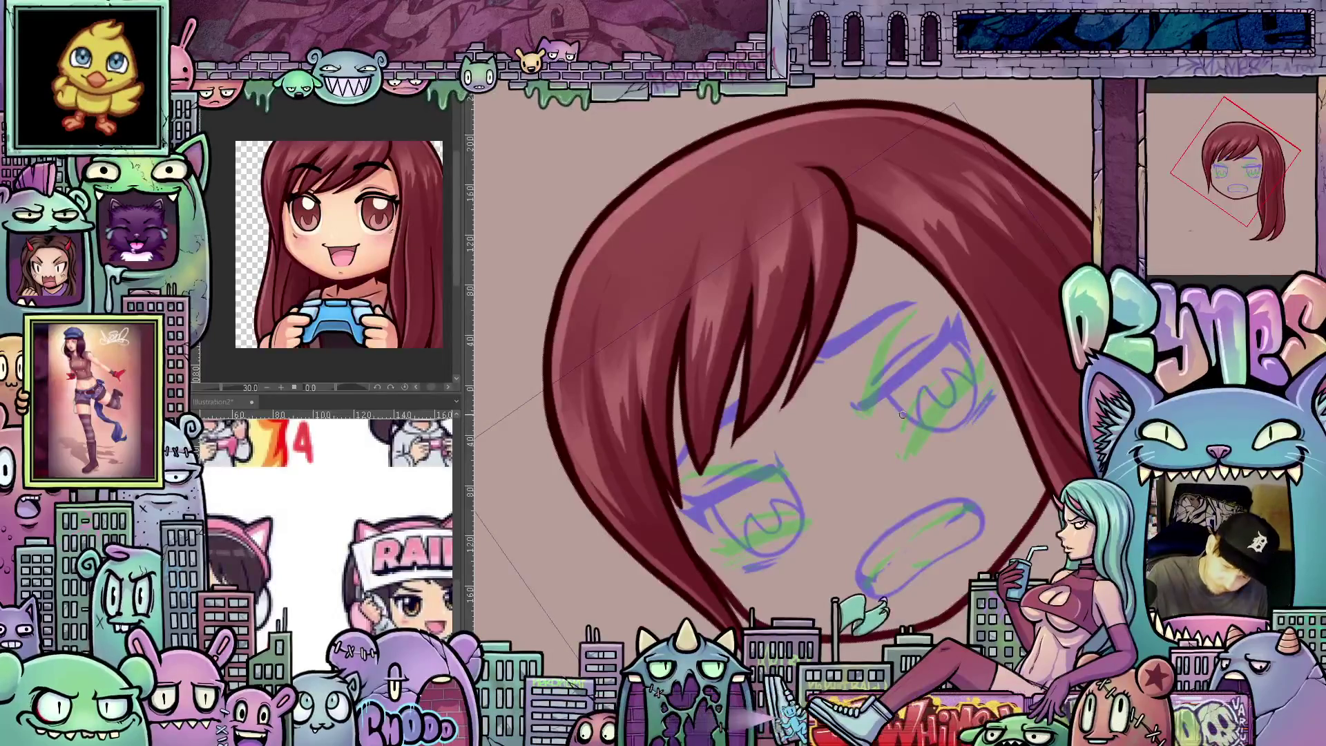
{"action": "left_click_drag", "start_coordinate": [885, 423], "coordinate": [960, 348]}
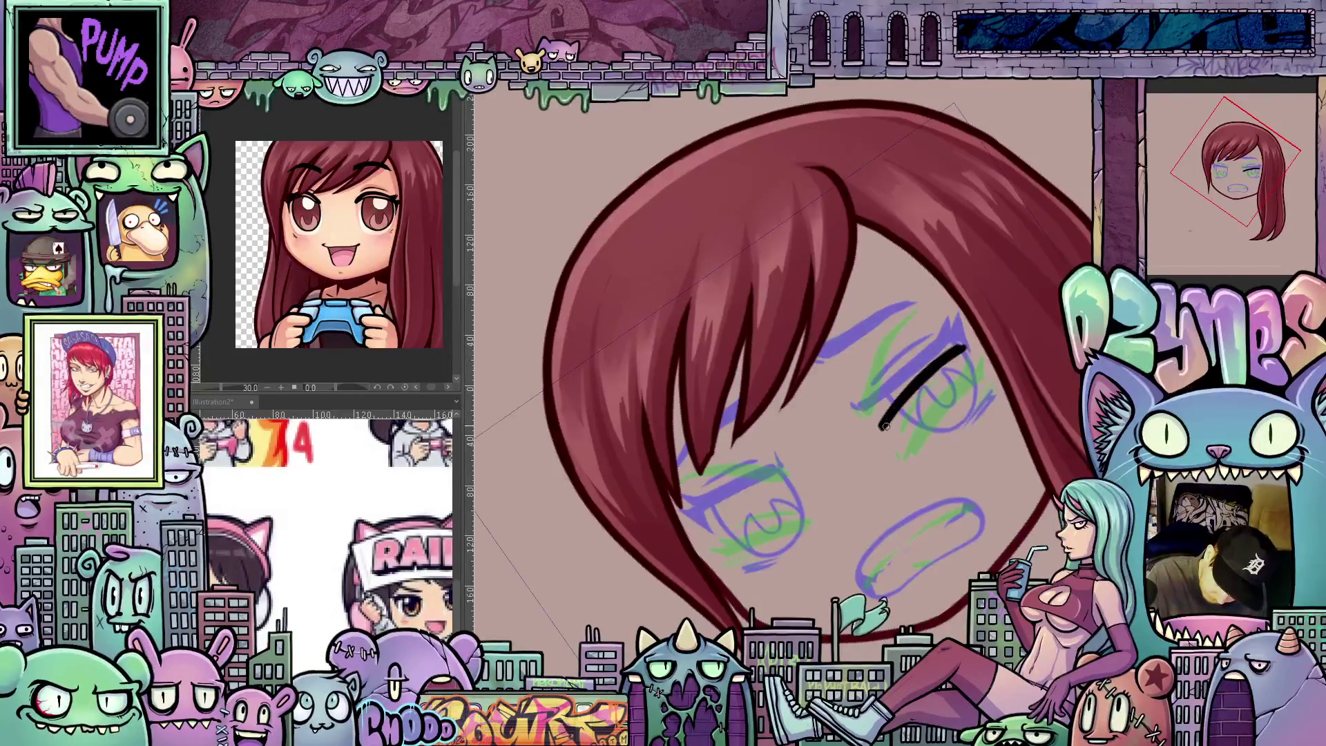
{"action": "left_click_drag", "start_coordinate": [879, 426], "coordinate": [903, 389]}
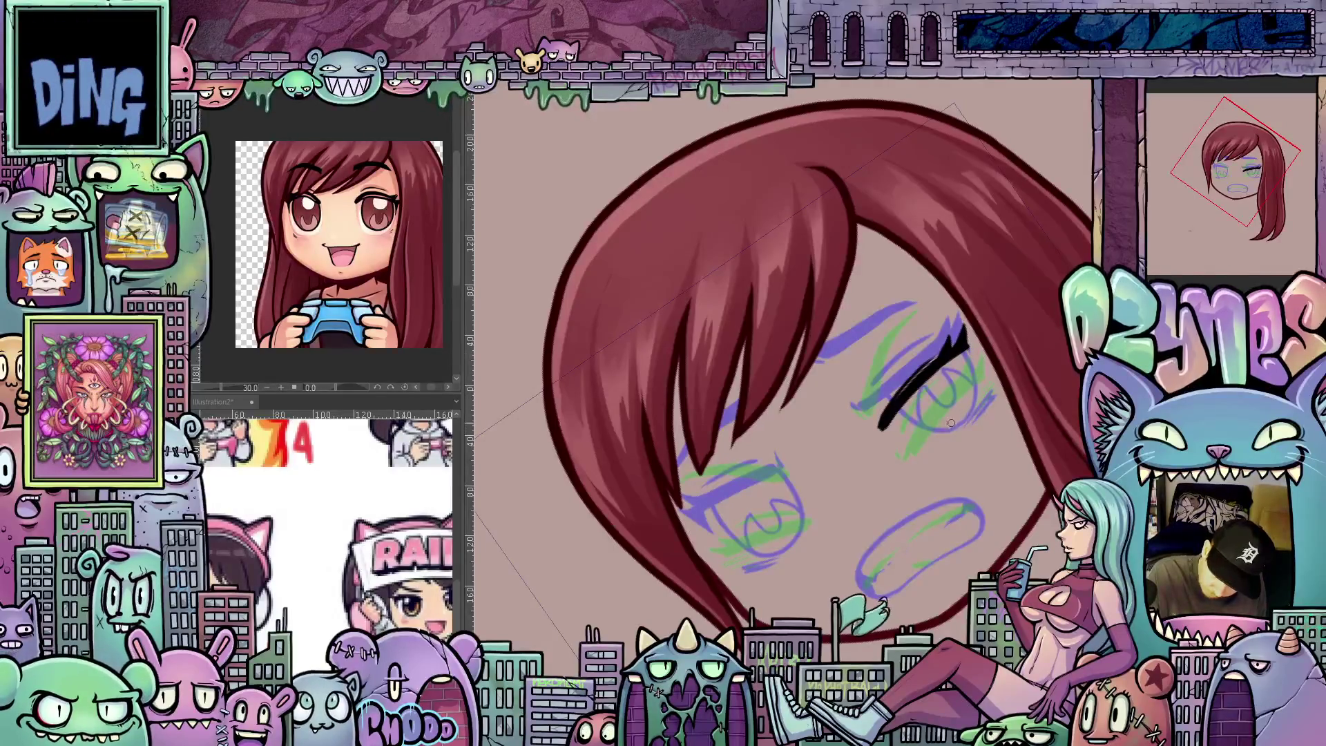
{"action": "left_click_drag", "start_coordinate": [944, 430], "coordinate": [988, 391]}
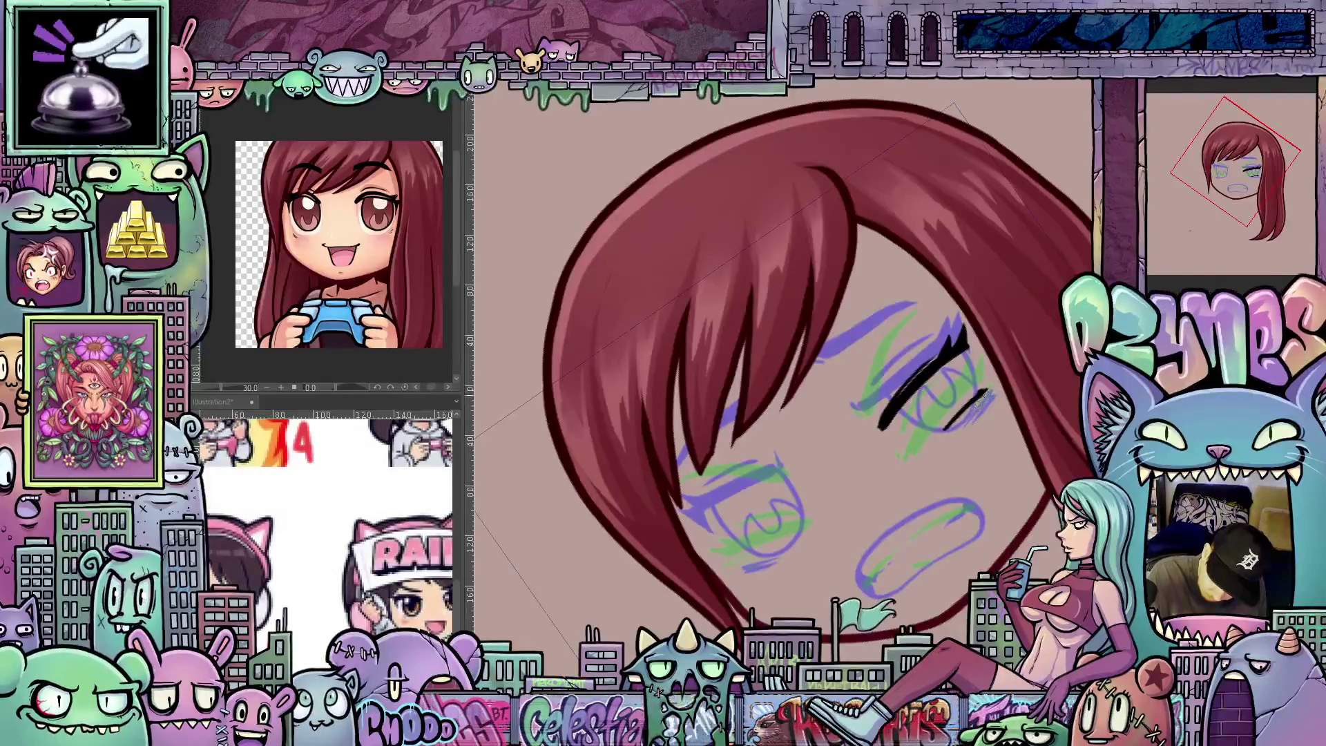
{"action": "mouse_move", "coordinate": [993, 389]}
{"action": "left_mouse_down"}
{"action": "mouse_move", "coordinate": [966, 419]}
{"action": "mouse_move", "coordinate": [951, 483]}
{"action": "mouse_move", "coordinate": [857, 504]}
{"action": "left_mouse_up"}
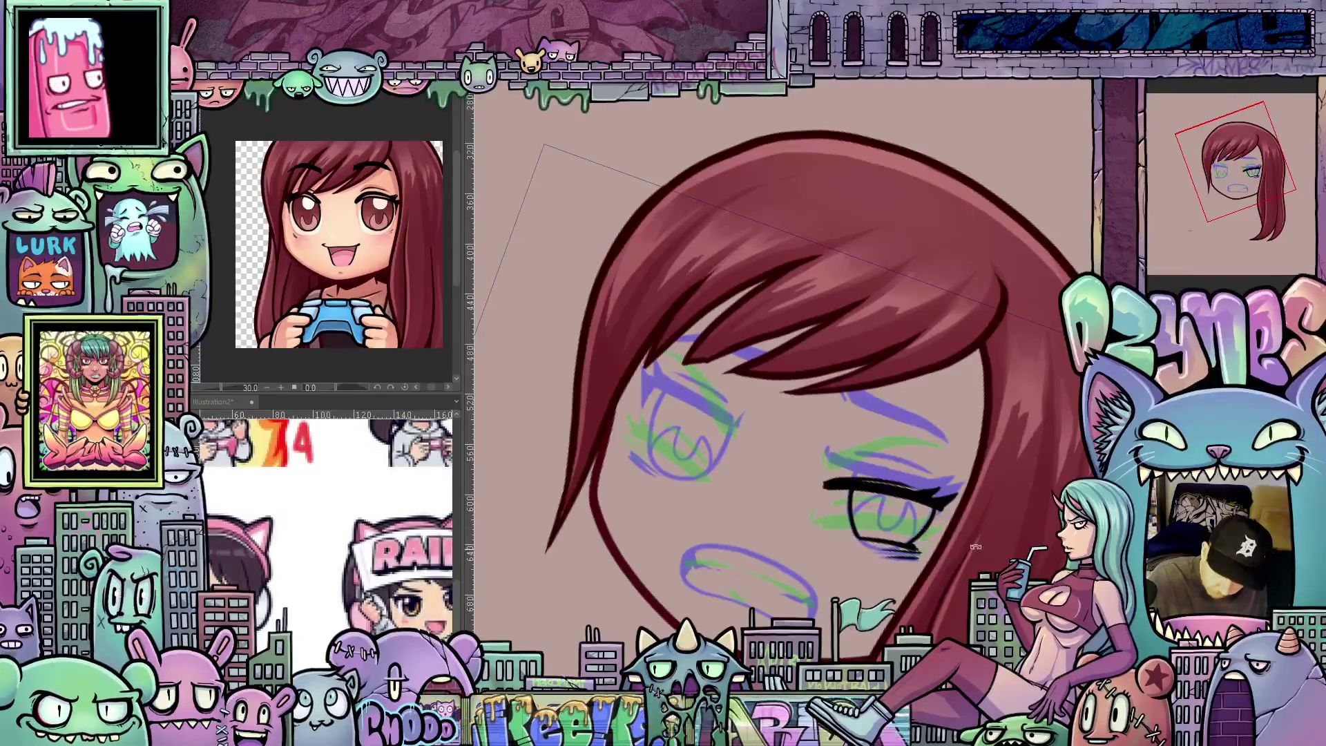
Step: Add short dark strokes and the upper eyelid line, erasing the stroke's overshooting end
{"action": "left_click_drag", "start_coordinate": [972, 549], "coordinate": [882, 497]}
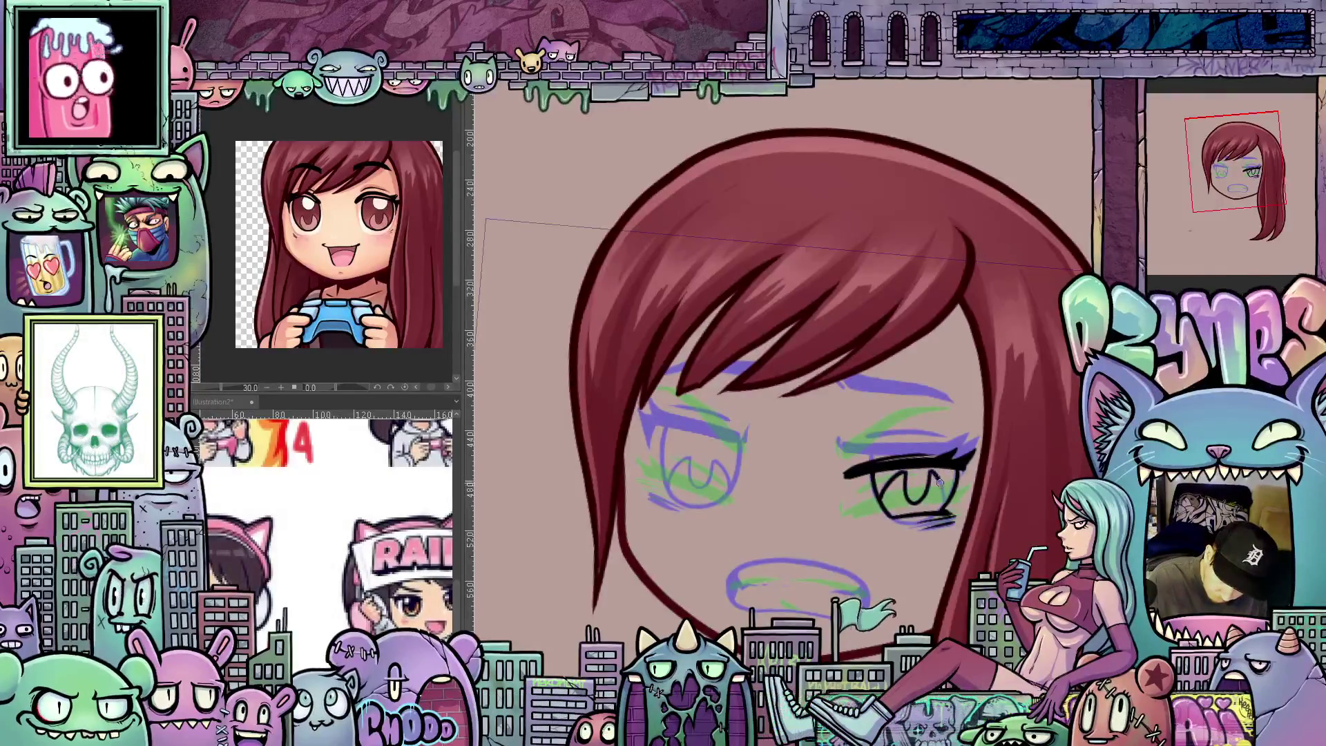
{"action": "mouse_move", "coordinate": [940, 482]}
{"action": "left_mouse_down"}
{"action": "mouse_move", "coordinate": [1004, 447]}
{"action": "mouse_move", "coordinate": [884, 391]}
{"action": "left_mouse_up"}
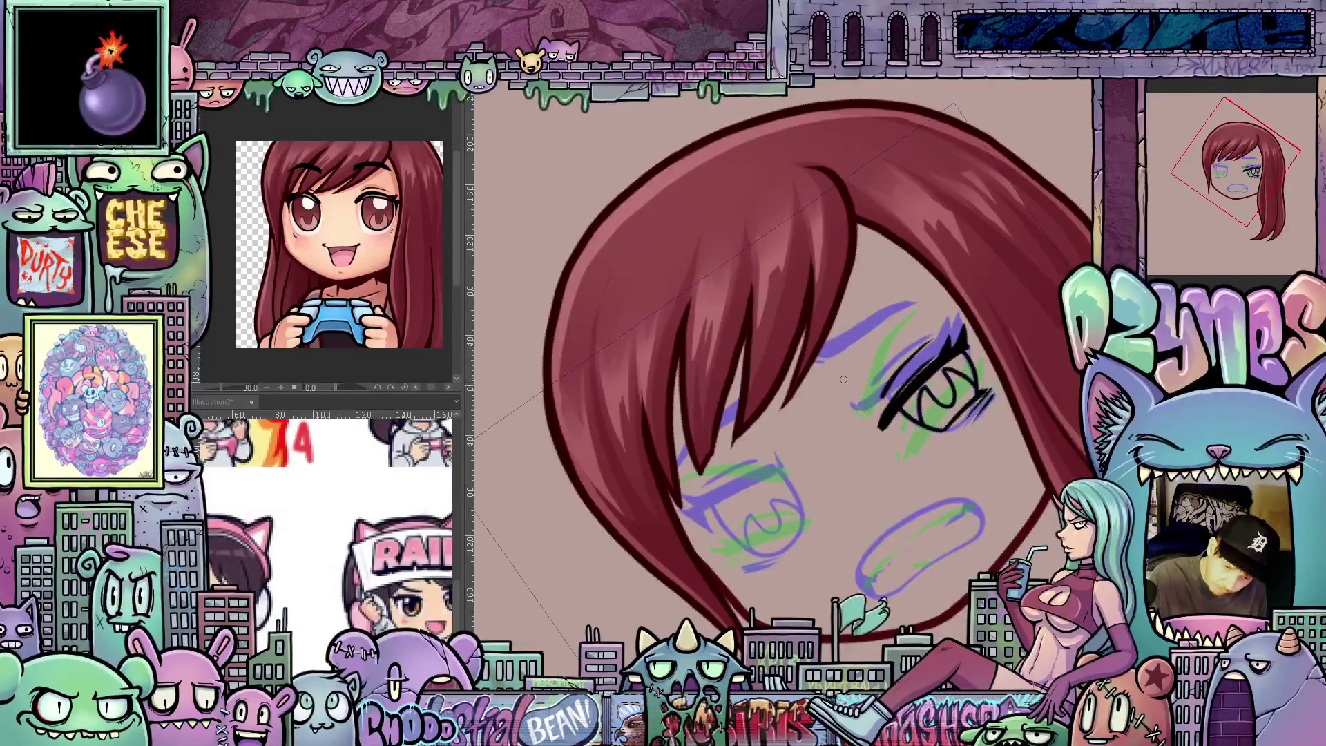
{"action": "left_click_drag", "start_coordinate": [840, 381], "coordinate": [860, 361]}
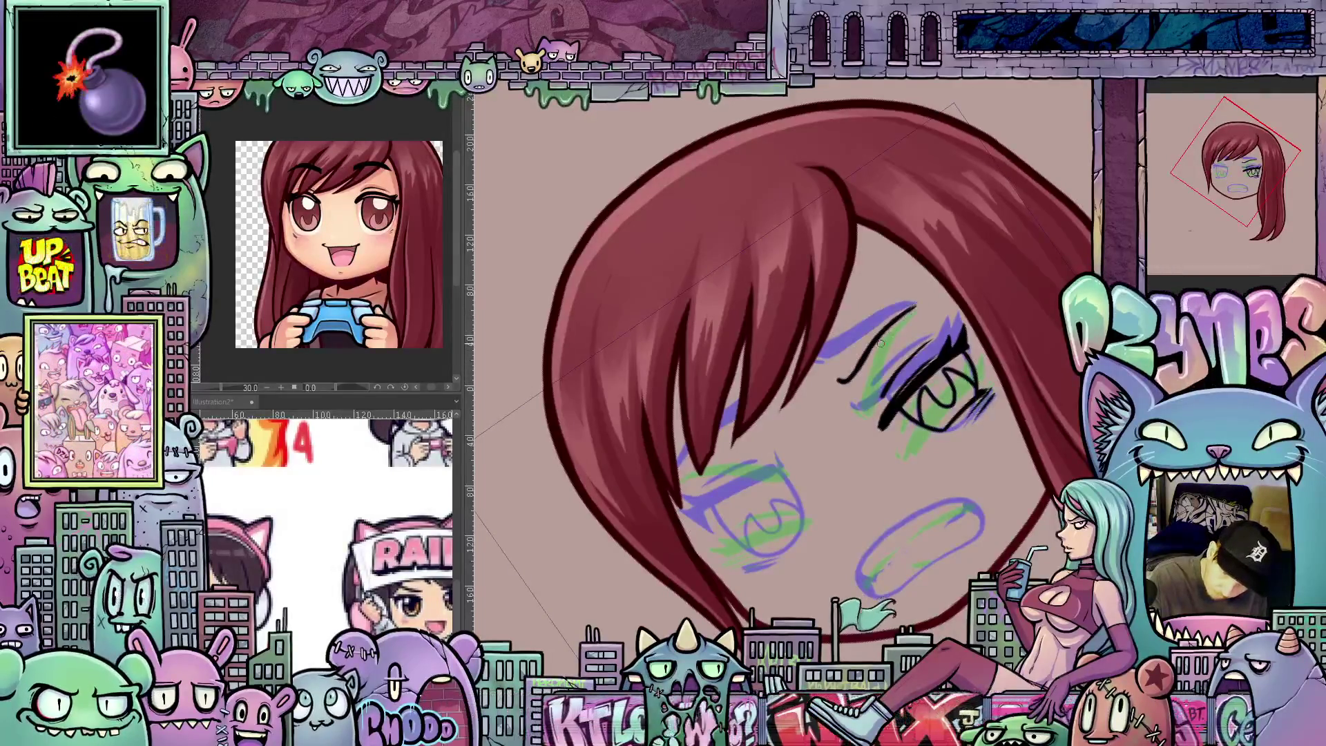
{"action": "left_click_drag", "start_coordinate": [847, 366], "coordinate": [899, 308]}
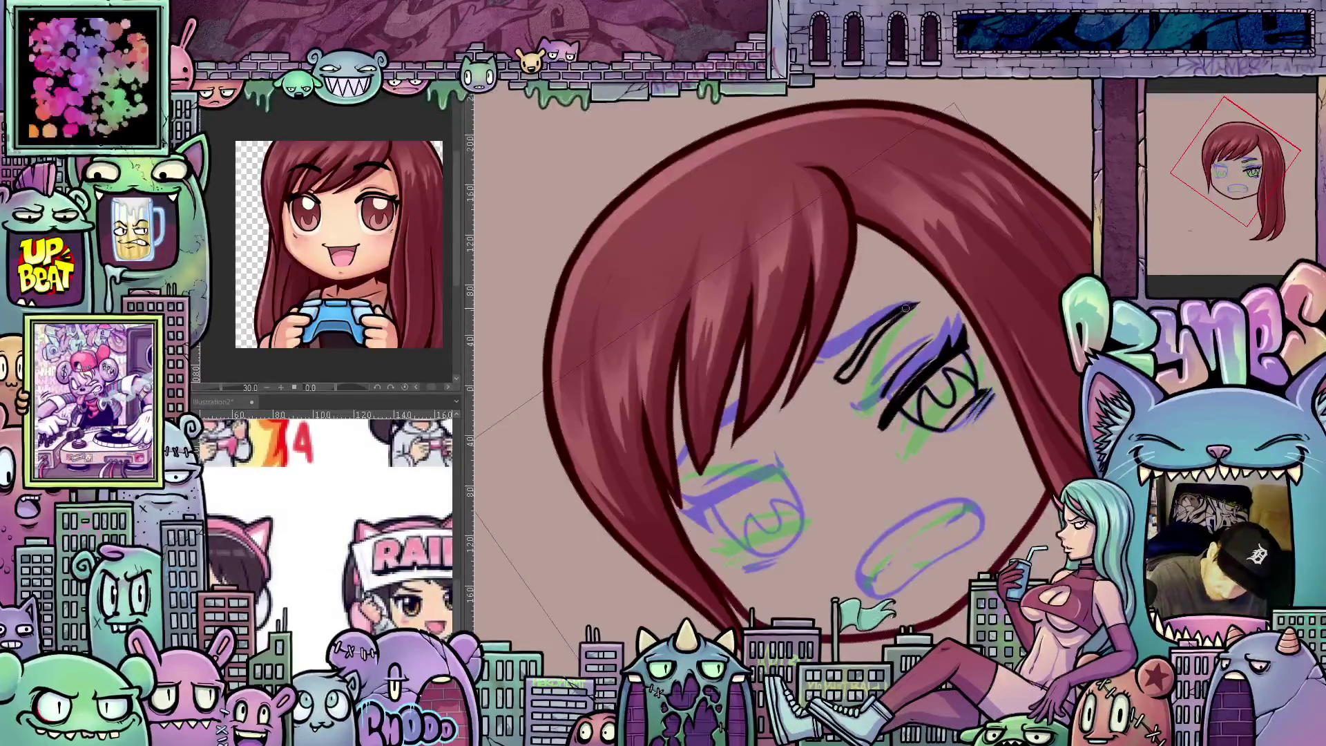
{"action": "mouse_move", "coordinate": [923, 302]}
{"action": "left_mouse_down"}
{"action": "mouse_move", "coordinate": [862, 353]}
{"action": "mouse_move", "coordinate": [839, 422]}
{"action": "mouse_move", "coordinate": [890, 450]}
{"action": "mouse_move", "coordinate": [906, 498]}
{"action": "mouse_move", "coordinate": [1030, 418]}
{"action": "mouse_move", "coordinate": [1034, 515]}
{"action": "left_mouse_up"}
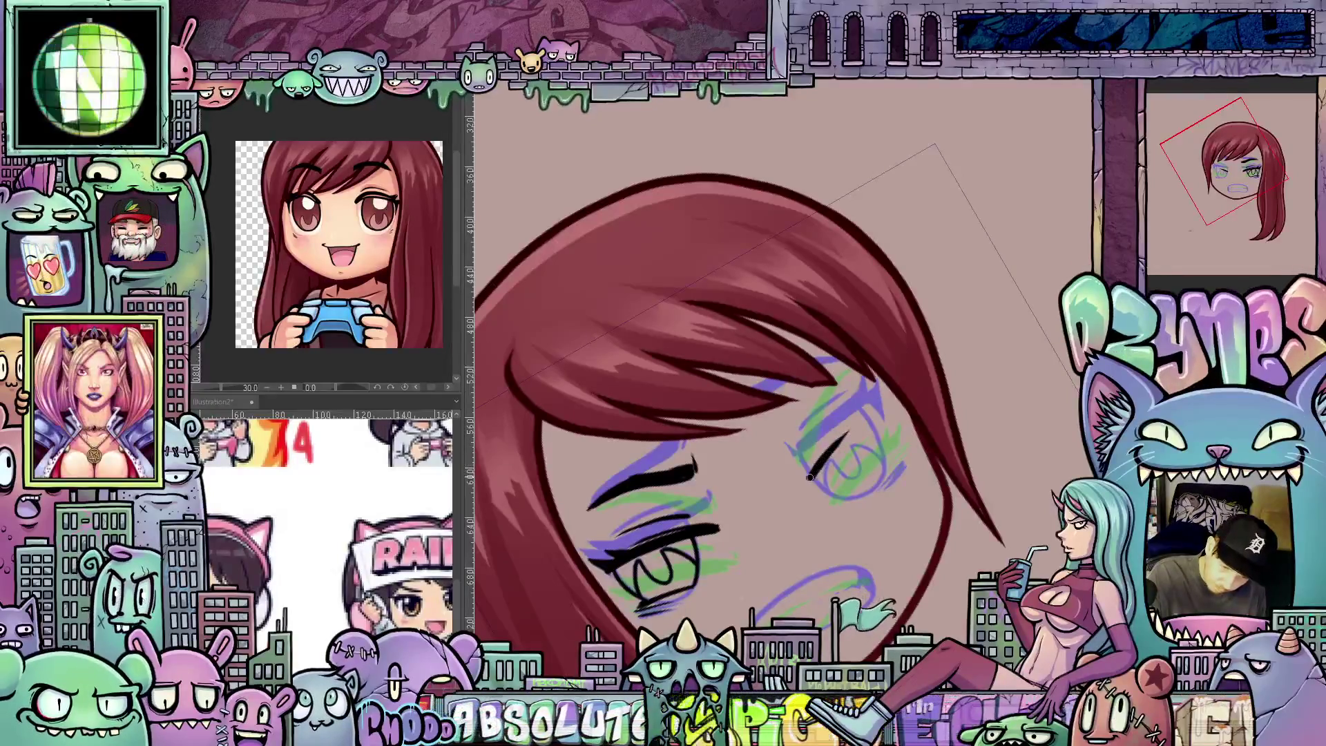
Step: Lengthen the second eye's black lid line and add a short lash stroke below it
{"action": "left_click_drag", "start_coordinate": [842, 434], "coordinate": [887, 408]}
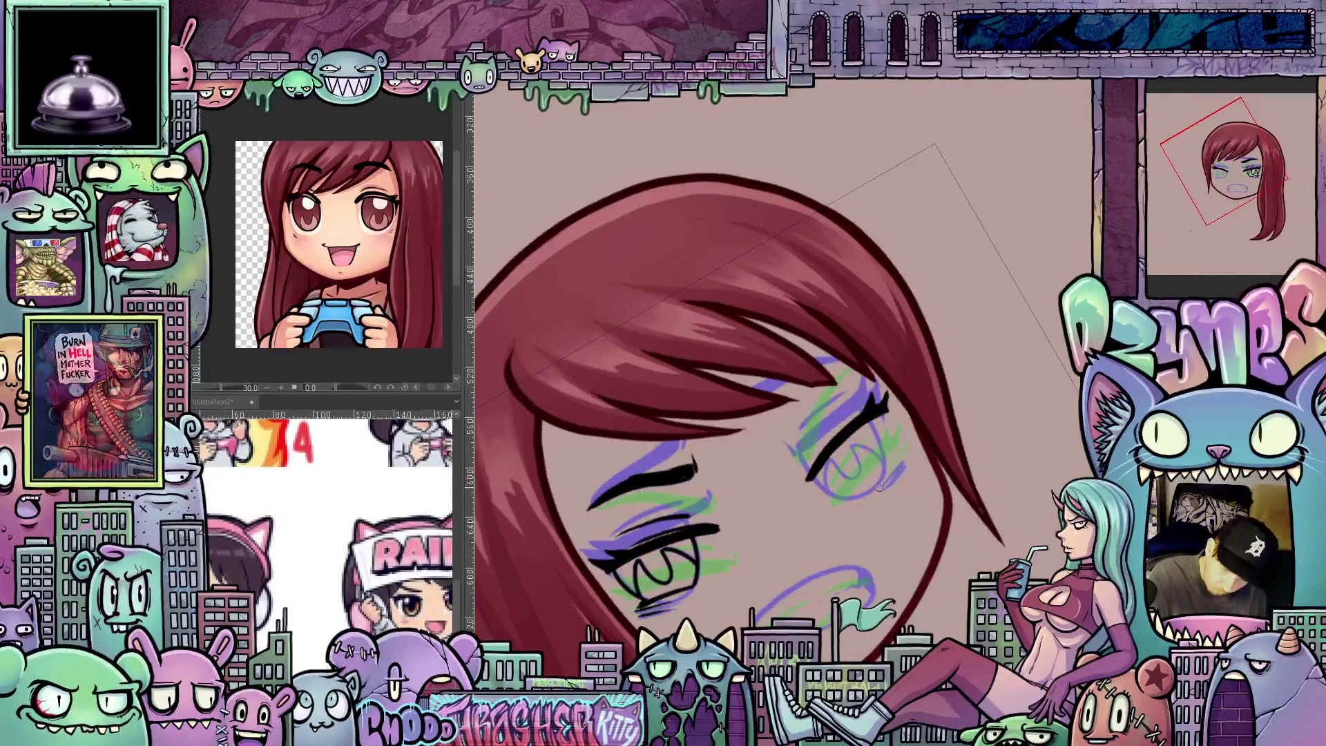
{"action": "mouse_move", "coordinate": [883, 477]}
{"action": "left_mouse_down"}
{"action": "mouse_move", "coordinate": [860, 496]}
{"action": "mouse_move", "coordinate": [909, 456]}
{"action": "mouse_move", "coordinate": [885, 525]}
{"action": "mouse_move", "coordinate": [851, 560]}
{"action": "left_mouse_up"}
{"action": "mouse_move", "coordinate": [953, 530]}
{"action": "left_mouse_down"}
{"action": "mouse_move", "coordinate": [771, 486]}
{"action": "mouse_move", "coordinate": [760, 496]}
{"action": "mouse_move", "coordinate": [829, 510]}
{"action": "left_mouse_up"}
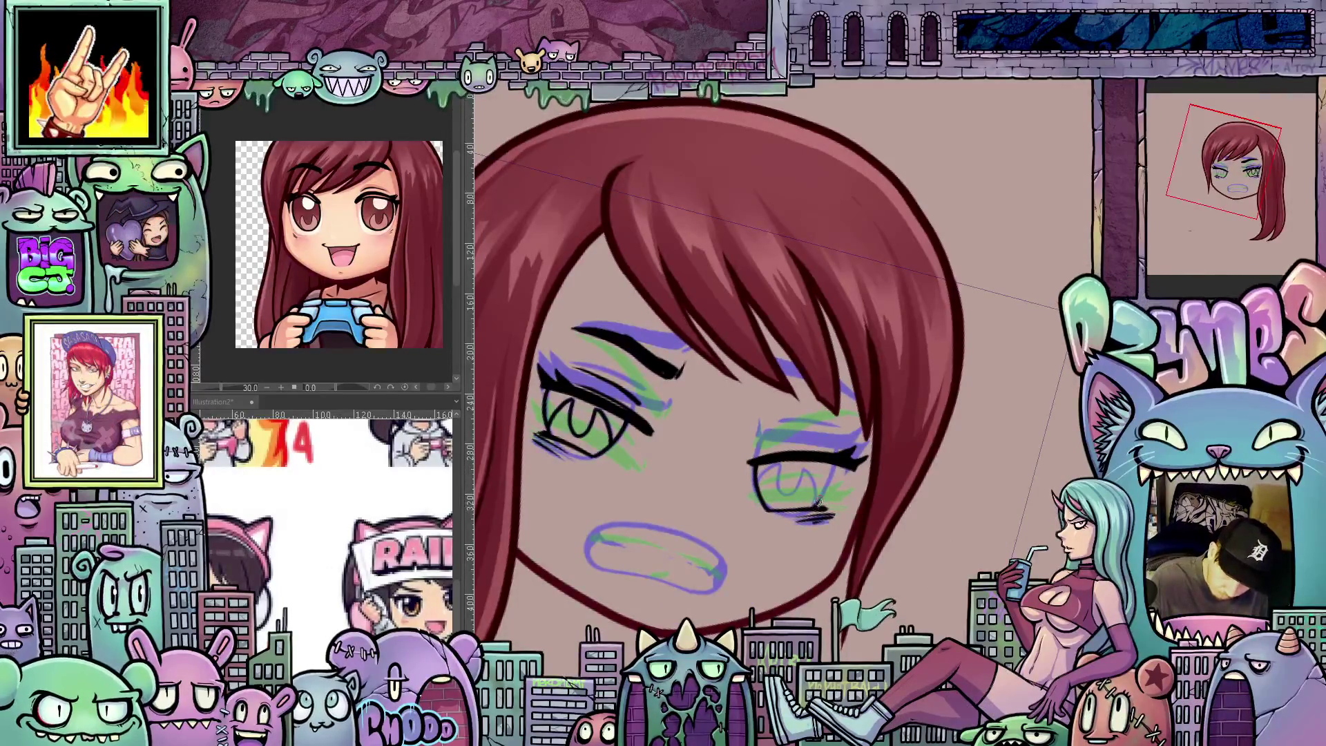
Step: Ink and thicken the inner corner of the right eyebrow
{"action": "left_click_drag", "start_coordinate": [869, 508], "coordinate": [789, 490]}
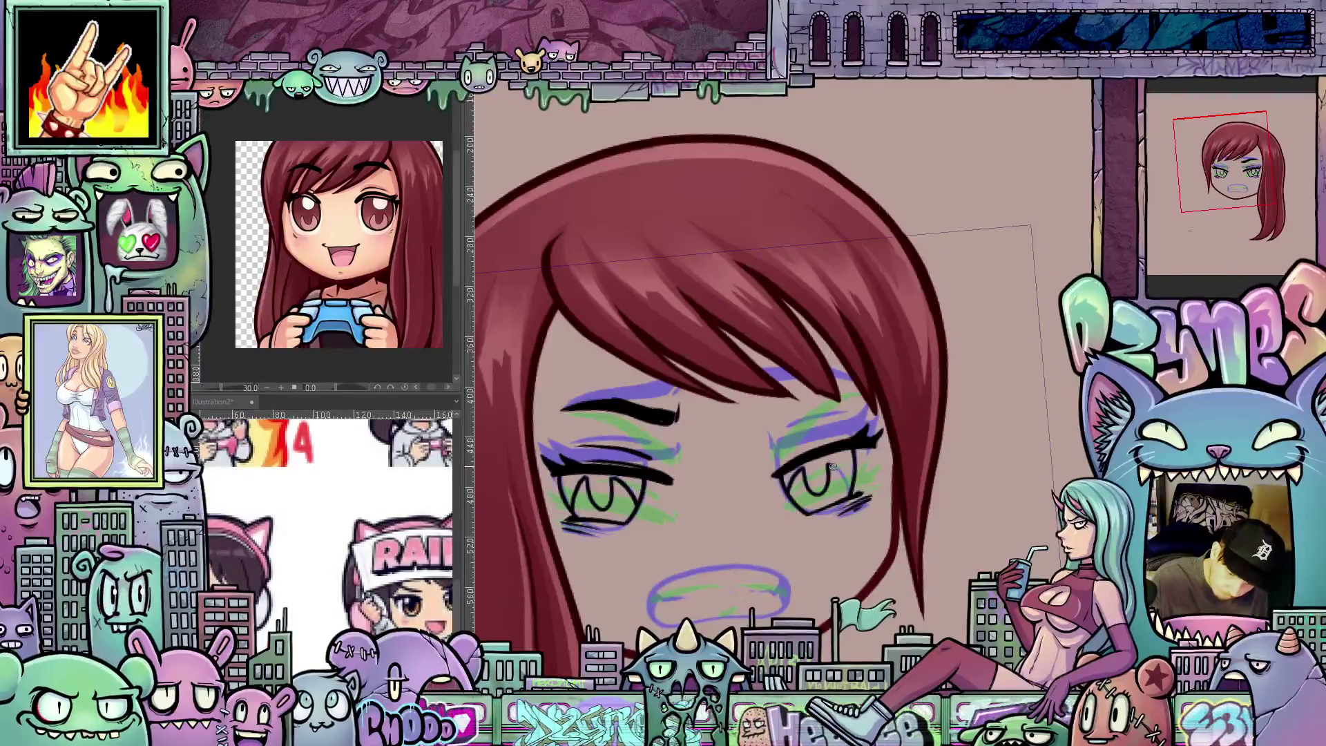
{"action": "left_click_drag", "start_coordinate": [851, 496], "coordinate": [822, 454]}
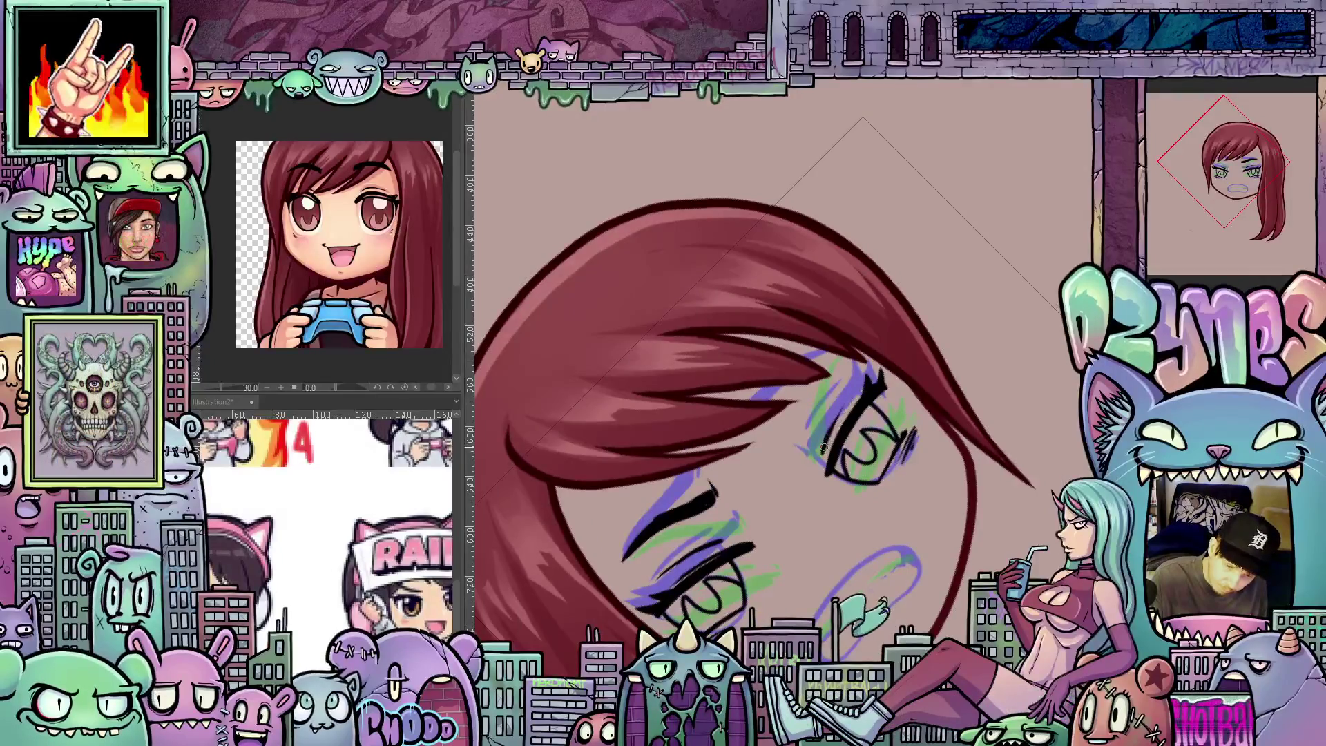
{"action": "left_click_drag", "start_coordinate": [826, 571], "coordinate": [893, 598]}
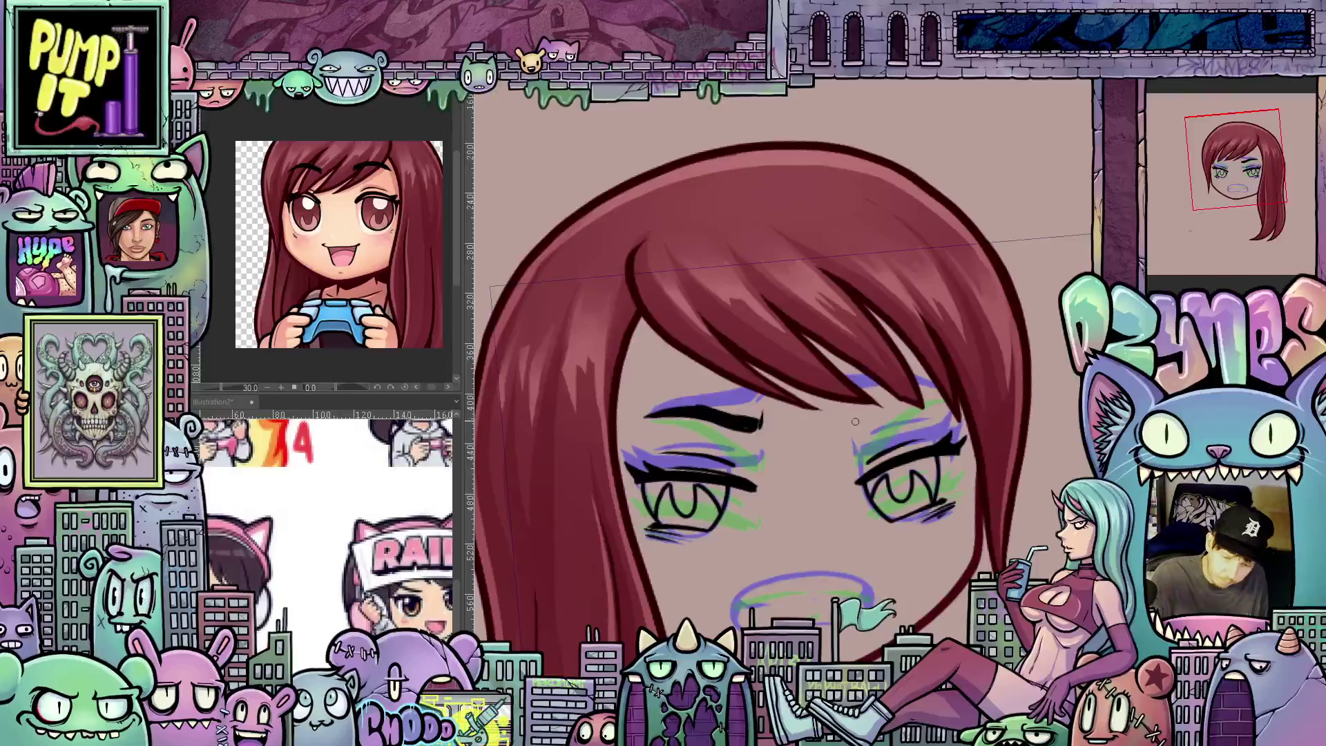
{"action": "left_click_drag", "start_coordinate": [854, 423], "coordinate": [936, 391]}
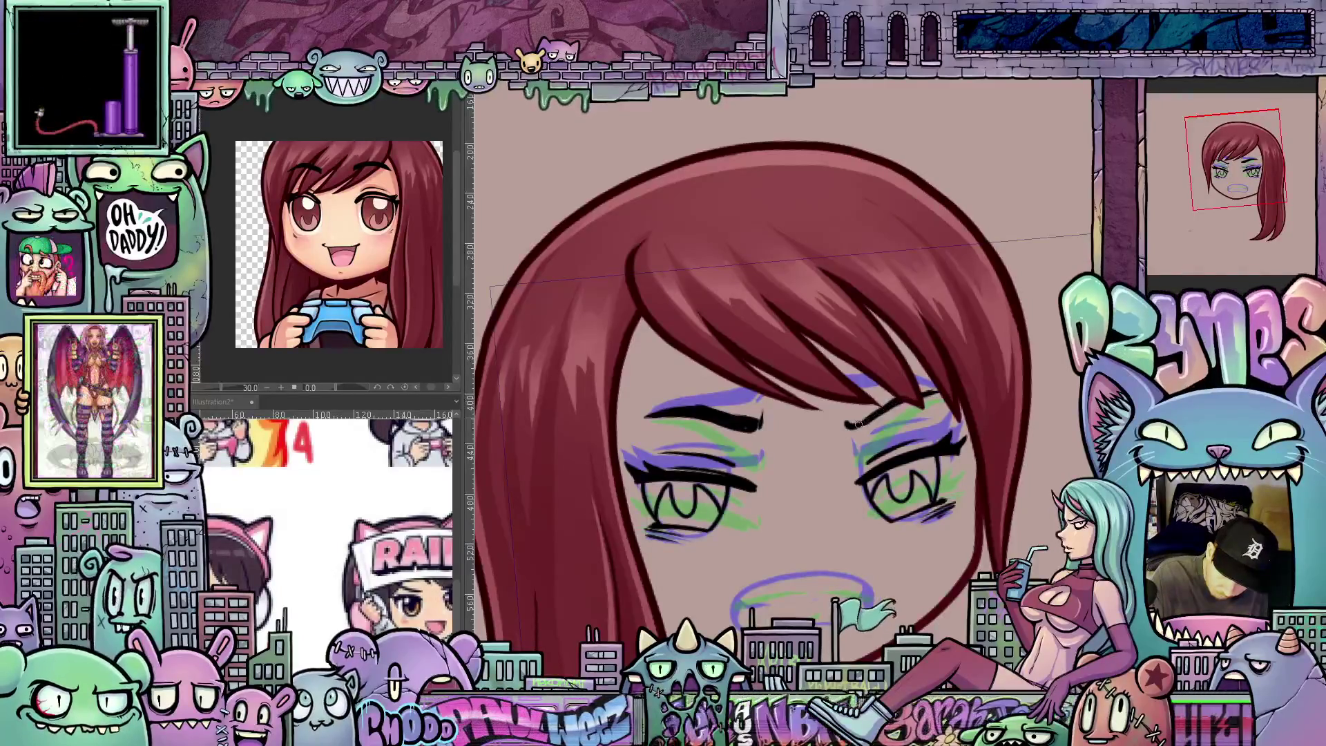
{"action": "left_click_drag", "start_coordinate": [868, 417], "coordinate": [874, 411]}
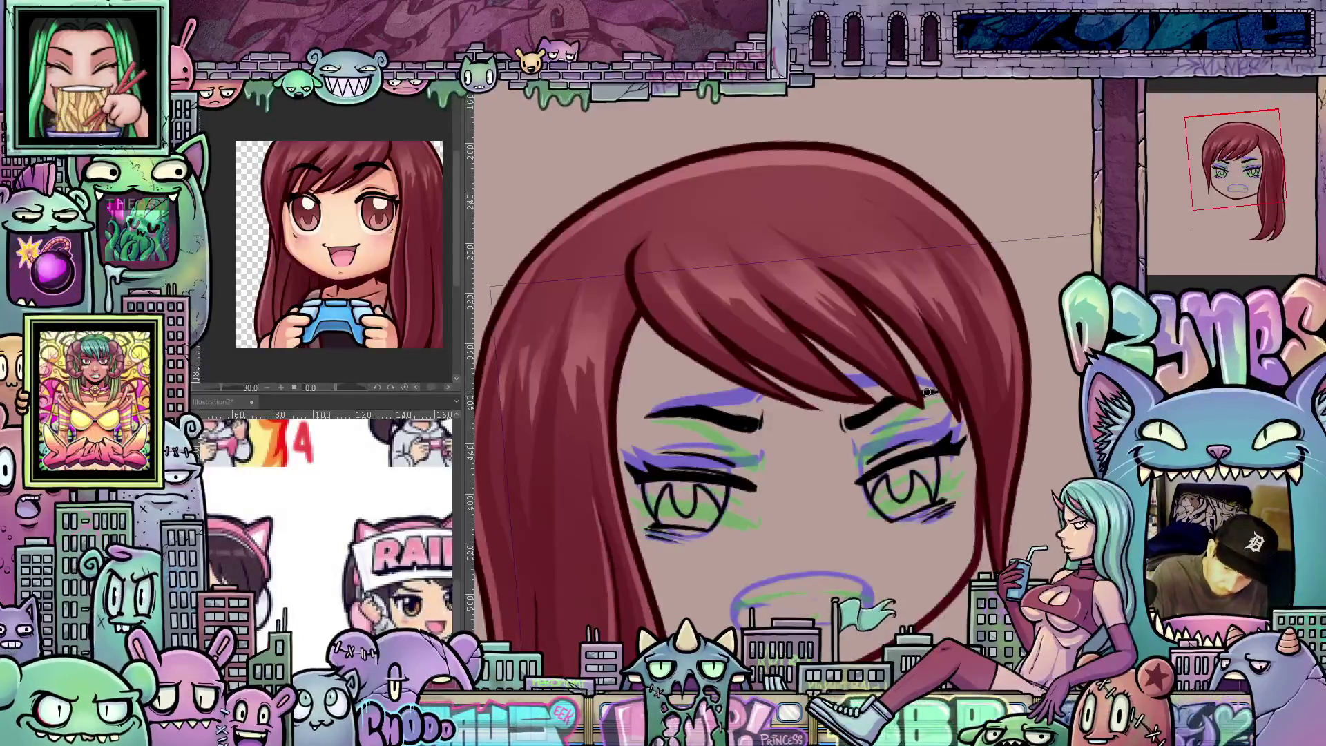
Step: Extend the gritted-teeth mouth line up toward the right, then level the view
{"action": "left_click_drag", "start_coordinate": [933, 392], "coordinate": [988, 337]}
{"action": "mouse_move", "coordinate": [949, 456]}
{"action": "left_mouse_down"}
{"action": "mouse_move", "coordinate": [947, 436]}
{"action": "mouse_move", "coordinate": [885, 497]}
{"action": "left_mouse_up"}
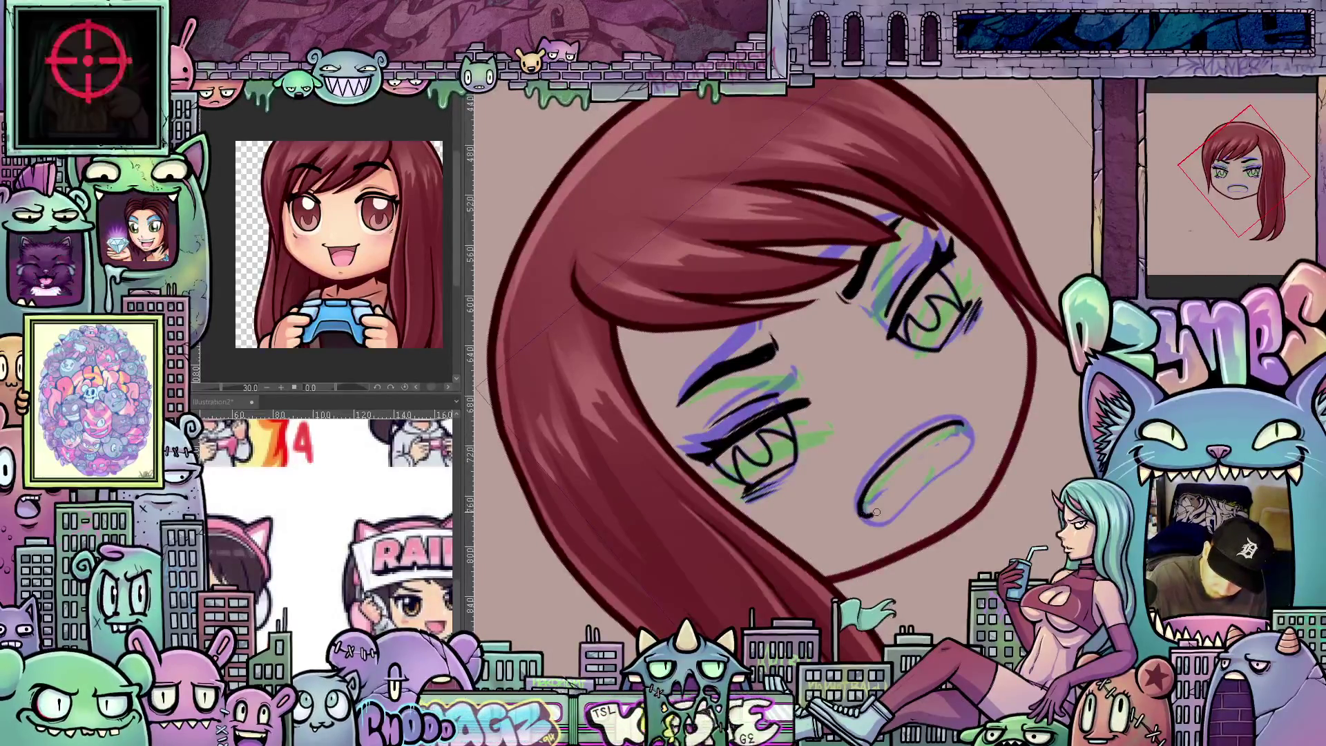
{"action": "left_click_drag", "start_coordinate": [928, 461], "coordinate": [966, 430]}
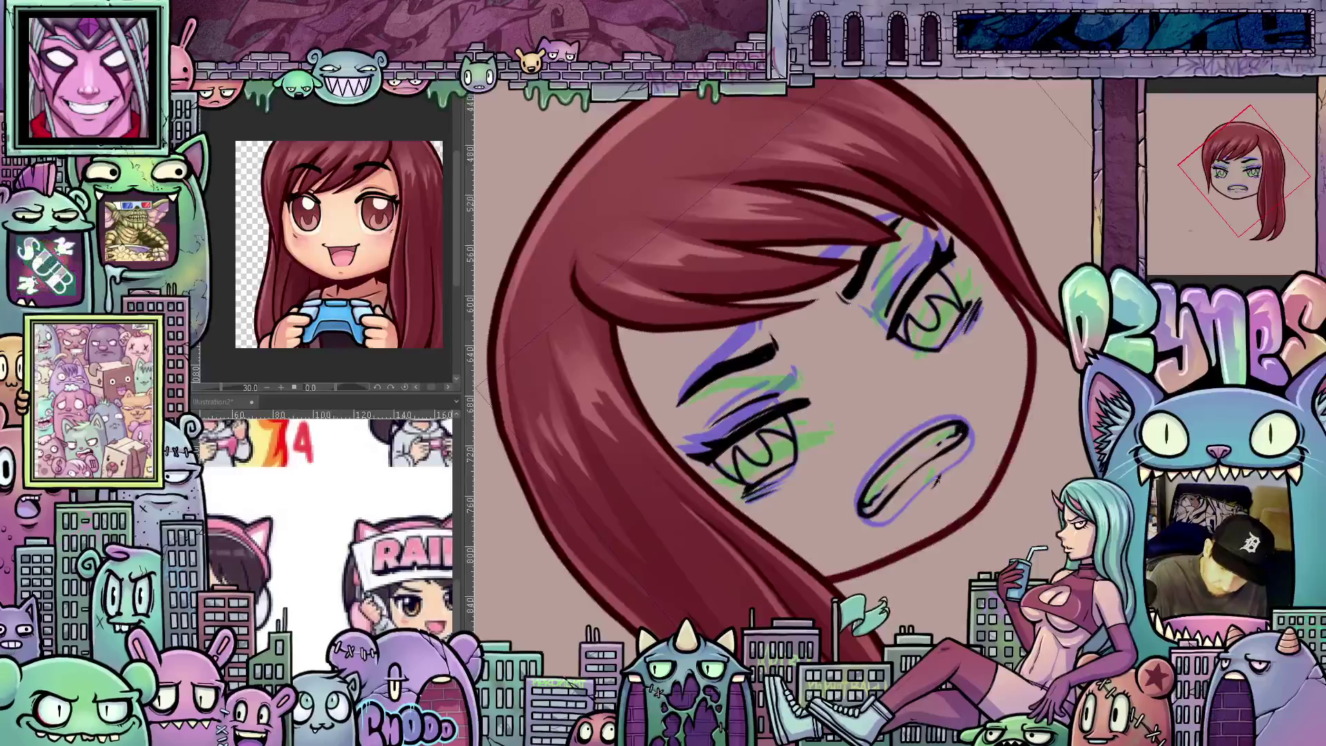
{"action": "mouse_move", "coordinate": [865, 509]}
{"action": "left_mouse_down"}
{"action": "mouse_move", "coordinate": [965, 568]}
{"action": "mouse_move", "coordinate": [961, 527]}
{"action": "left_mouse_up"}
{"action": "scroll", "coordinate": [952, 589], "scroll_direction": "down", "scroll_amount": 3}
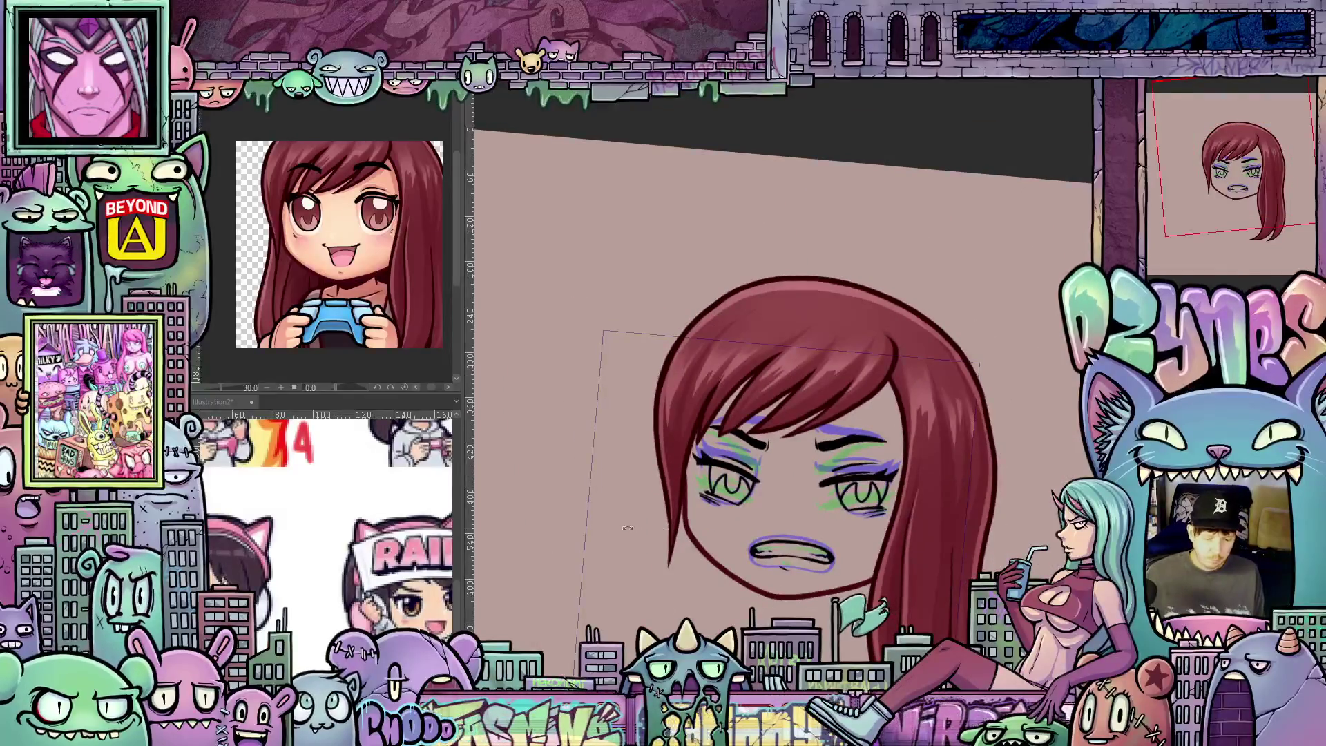
Step: Reset the view to show the whole face upright and hide the purple and green sketch layer
{"action": "scroll", "coordinate": [910, 582], "scroll_direction": "up", "scroll_amount": 3}
{"action": "left_click_drag", "start_coordinate": [910, 582], "coordinate": [873, 463]}
{"action": "scroll", "coordinate": [873, 463], "scroll_direction": "up", "scroll_amount": 1}
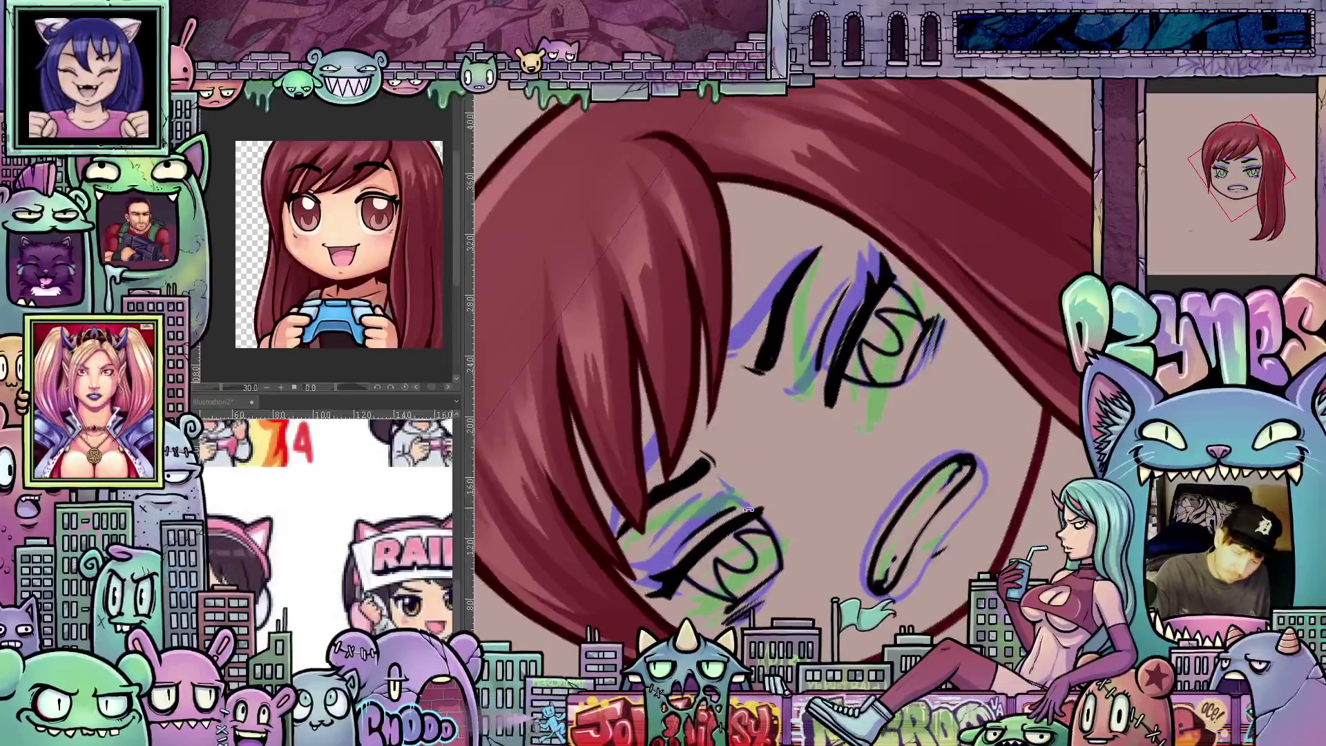
{"action": "left_click_drag", "start_coordinate": [887, 529], "coordinate": [805, 531]}
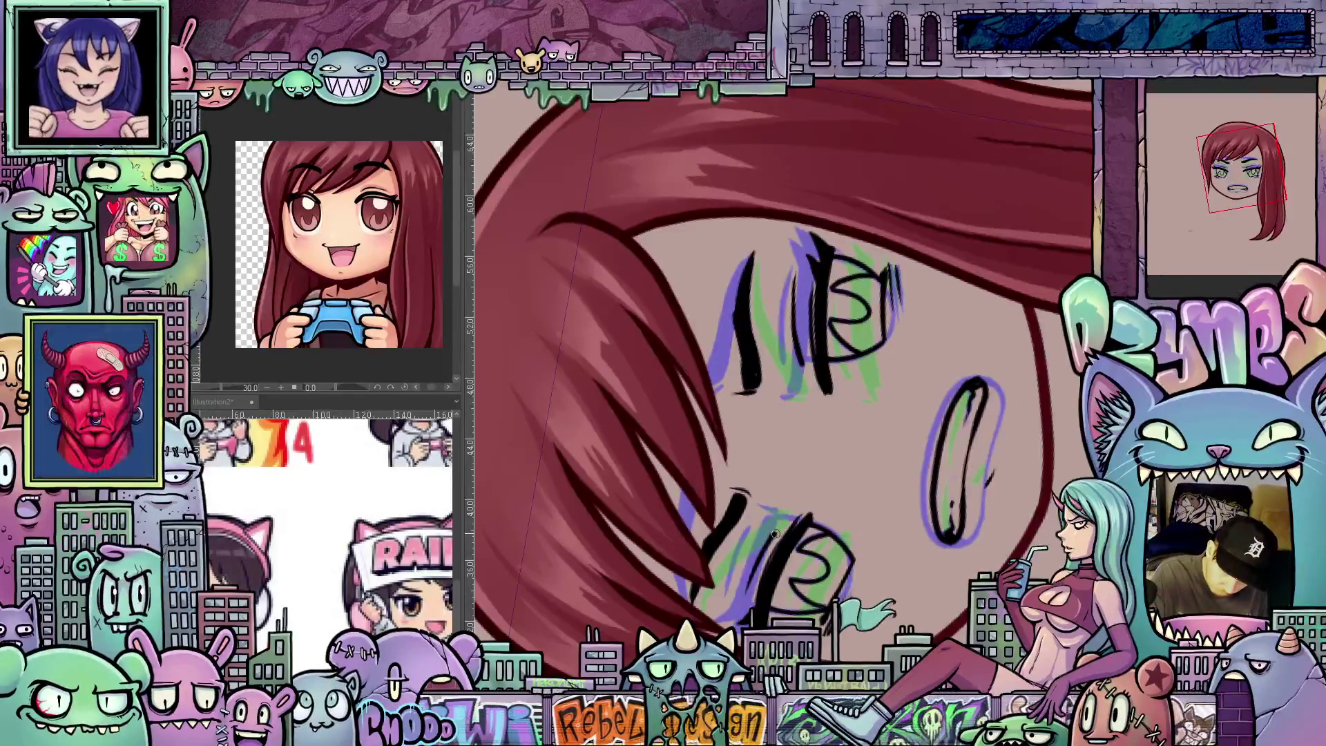
{"action": "key", "text": "ctrl+0"}
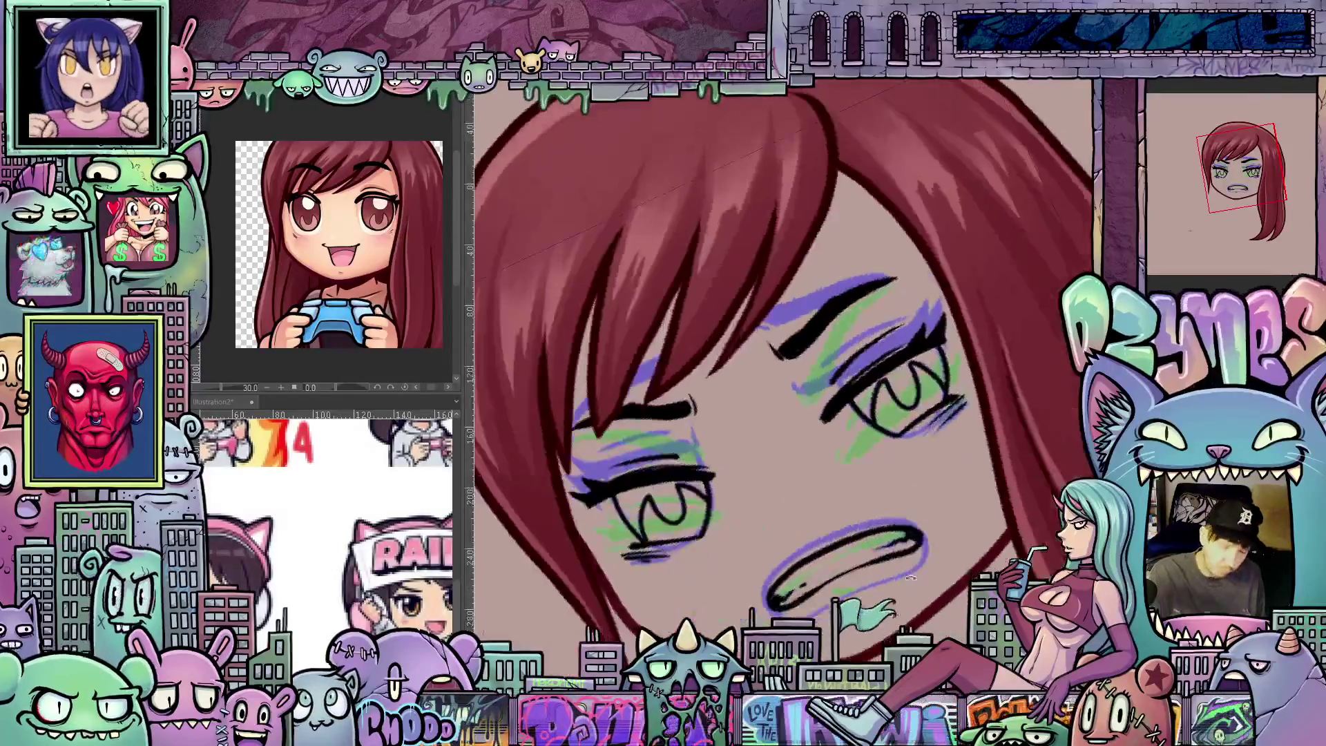
{"action": "scroll", "coordinate": [899, 581], "scroll_direction": "down", "scroll_amount": 1}
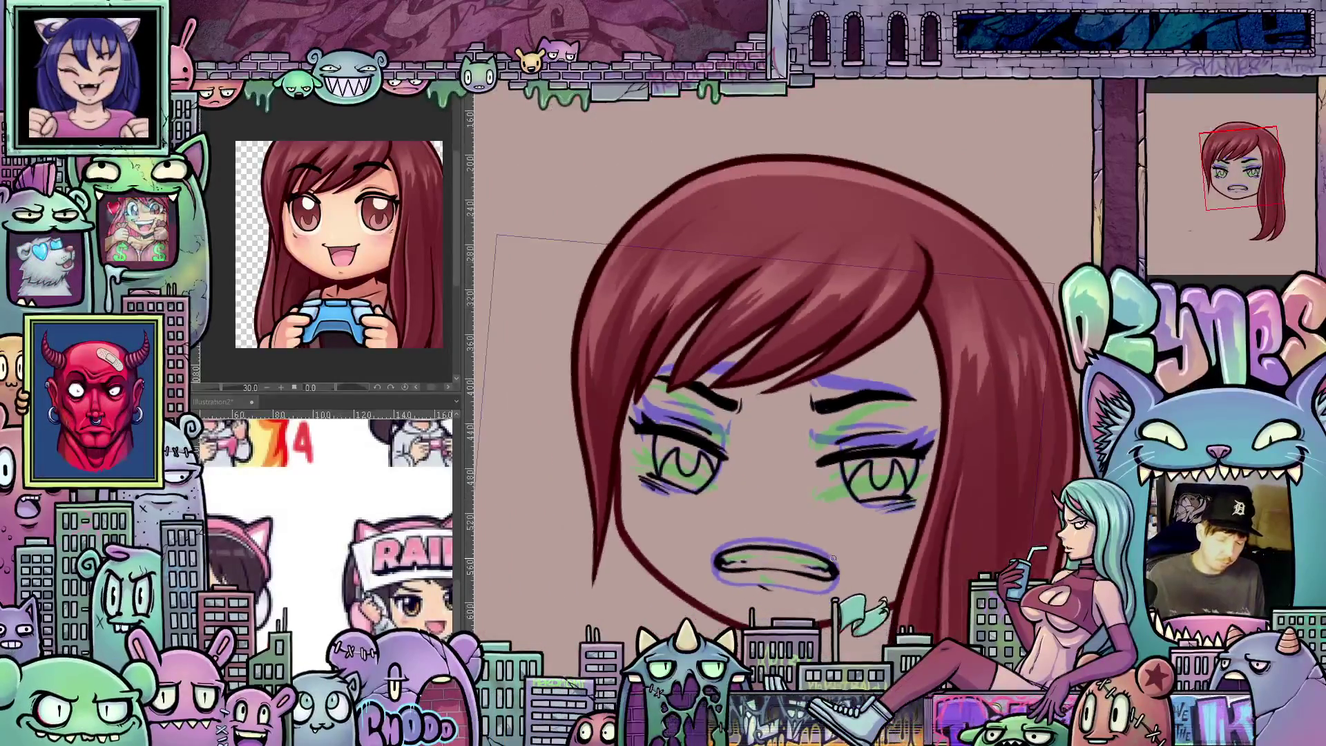
{"action": "key", "text": "Delete"}
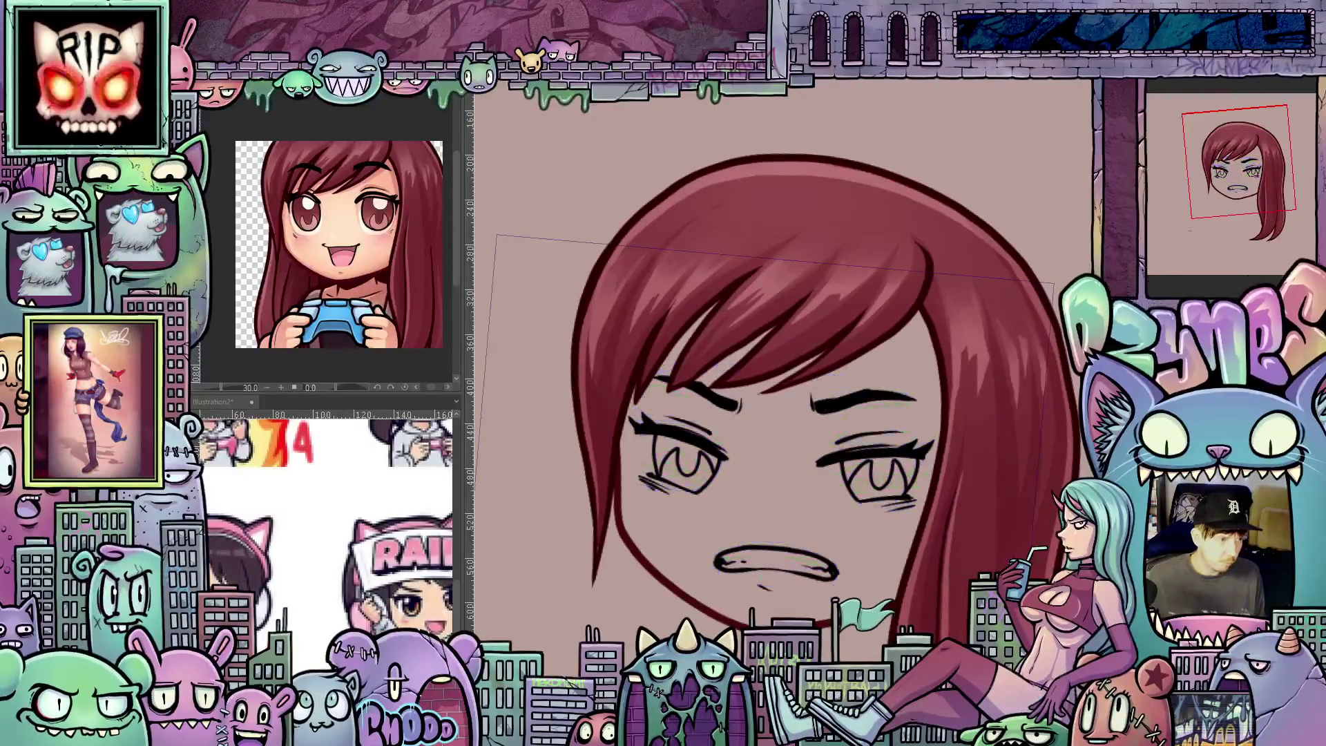
Step: Switch the face to the squinting-eyes variant and remove the view tilt
{"action": "key", "text": "Return"}
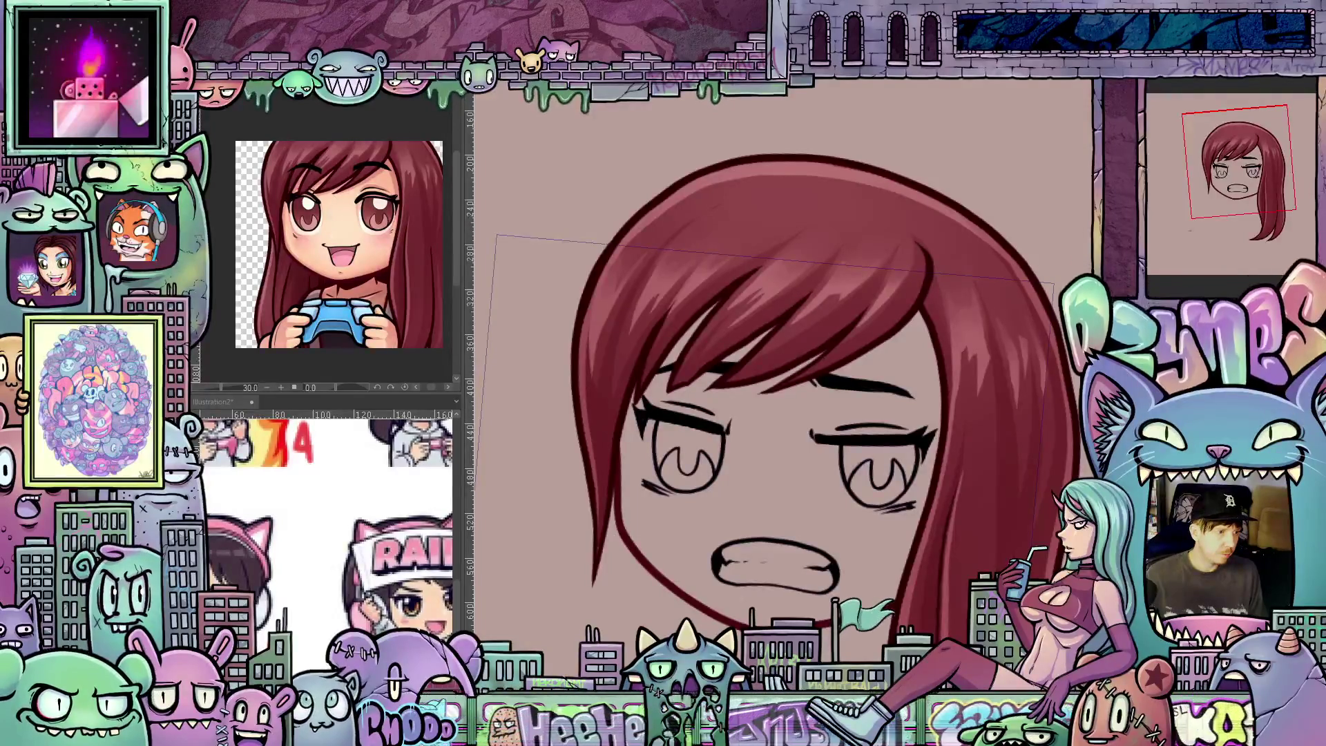
{"action": "scroll", "coordinate": [890, 388], "scroll_direction": "down", "scroll_amount": 2}
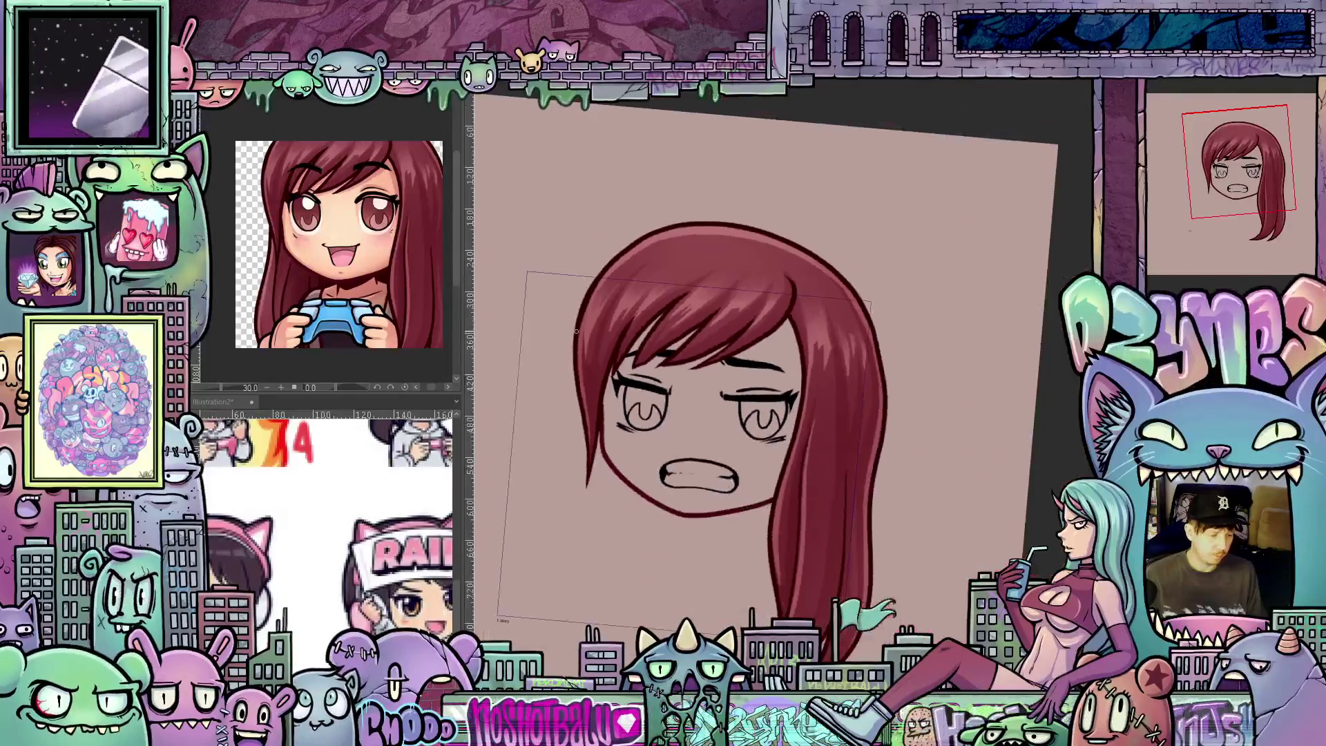
{"action": "key", "text": "ctrl+@"}
Step: Save the work and fill the face with peach skin colour
{"action": "scroll", "coordinate": [891, 389], "scroll_direction": "up", "scroll_amount": 2}
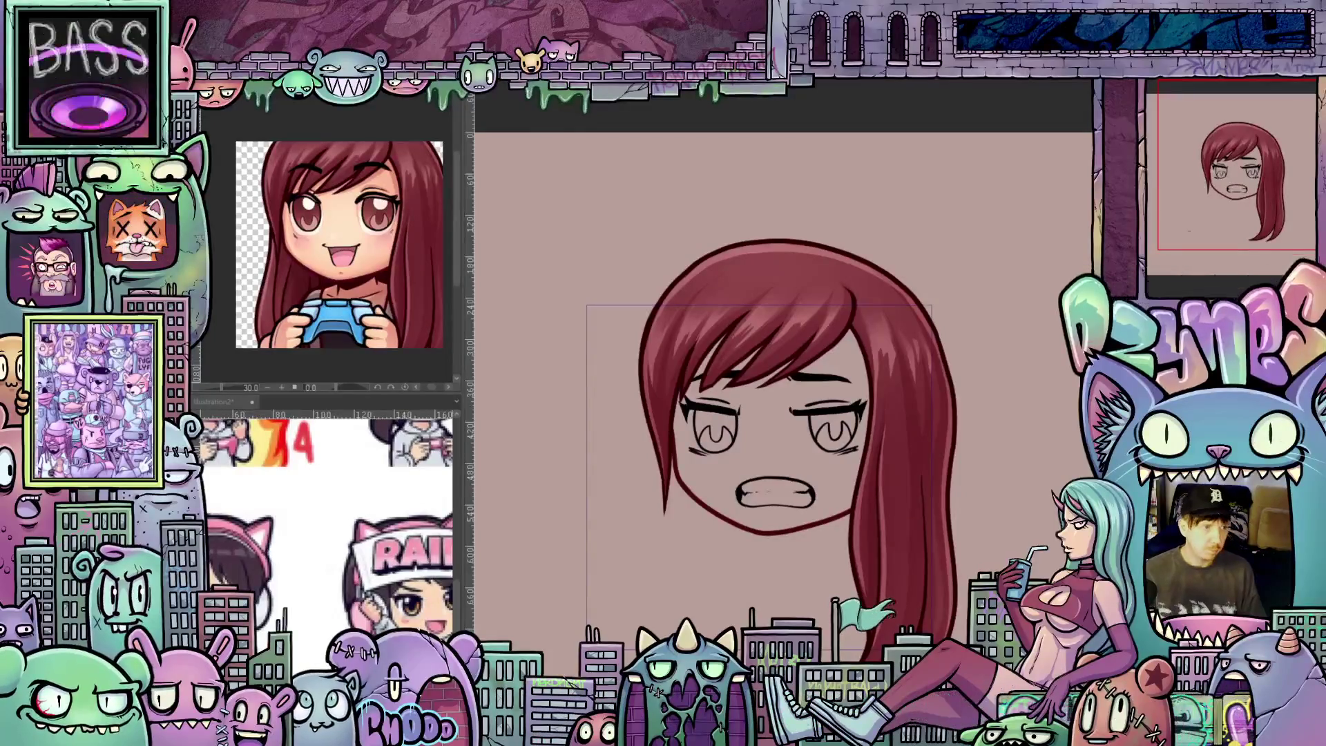
{"action": "key", "text": "ctrl+s"}
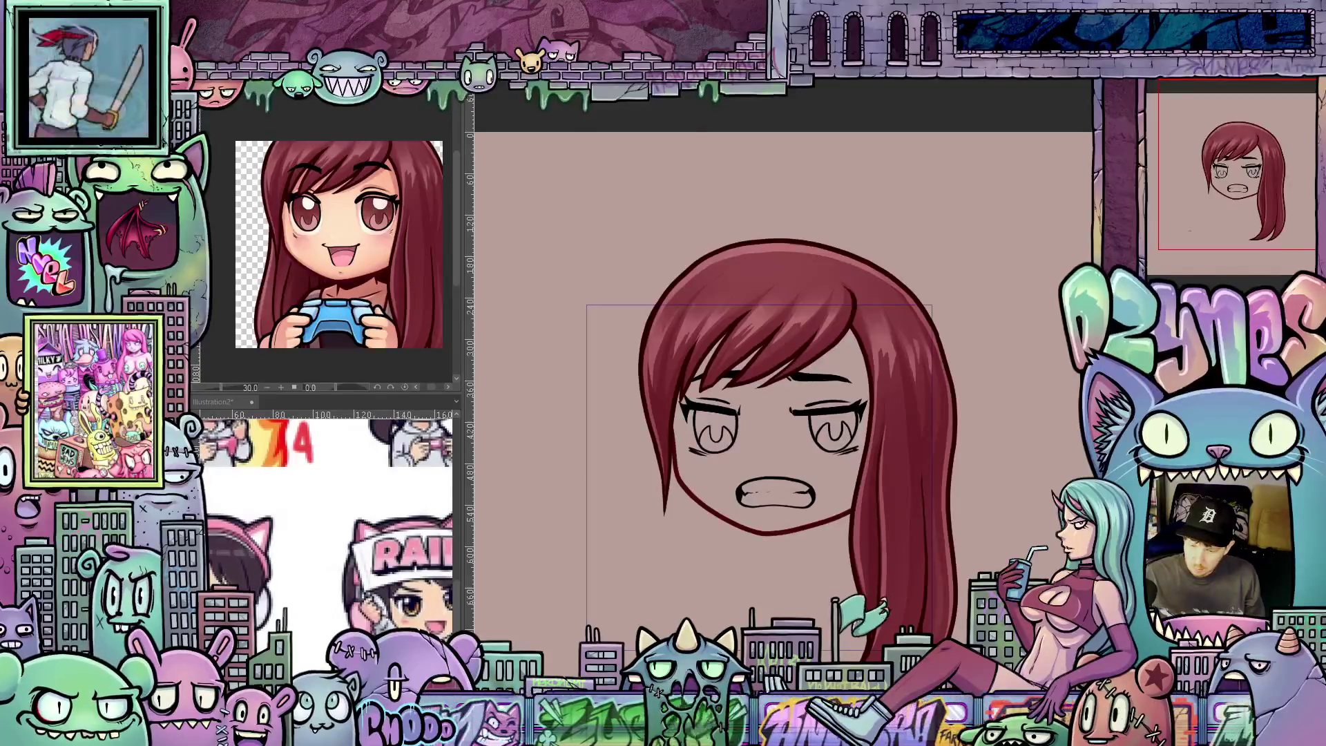
{"action": "left_click", "coordinate": [763, 442]}
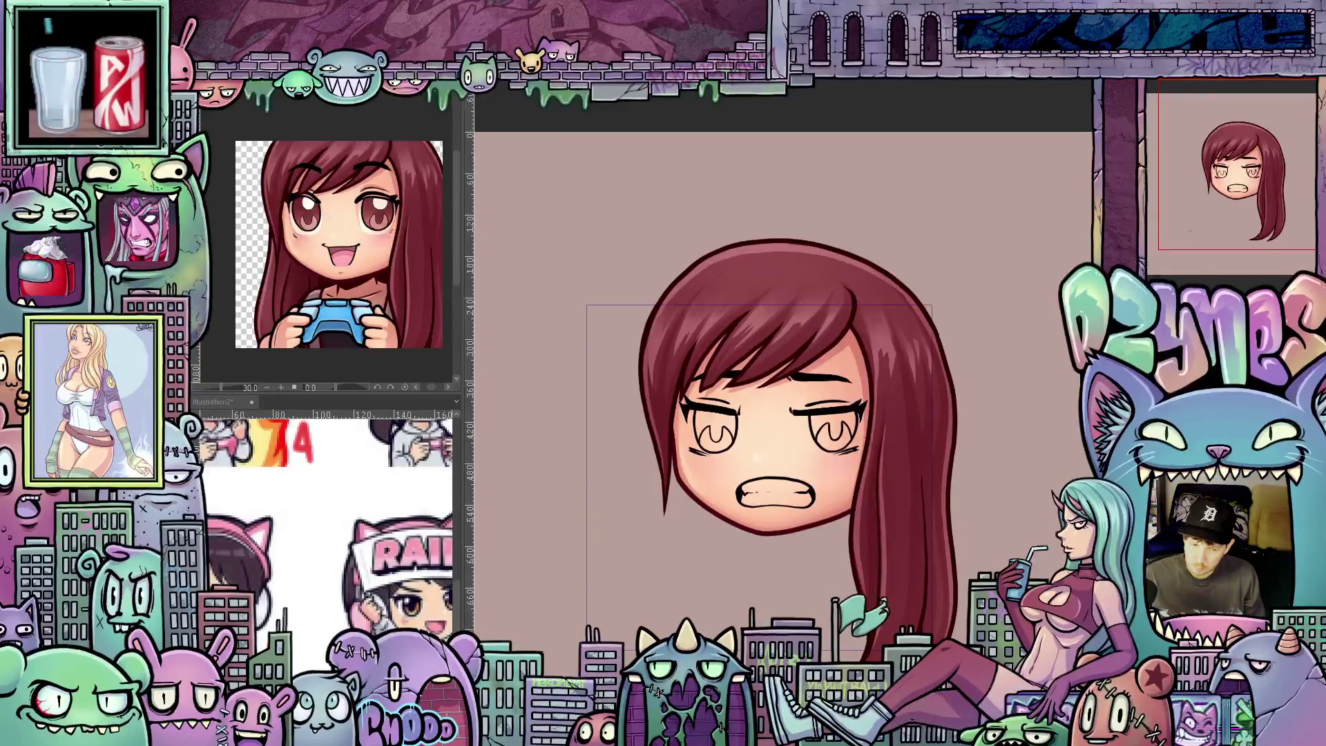
{"action": "scroll", "coordinate": [666, 493], "scroll_direction": "up", "scroll_amount": 2}
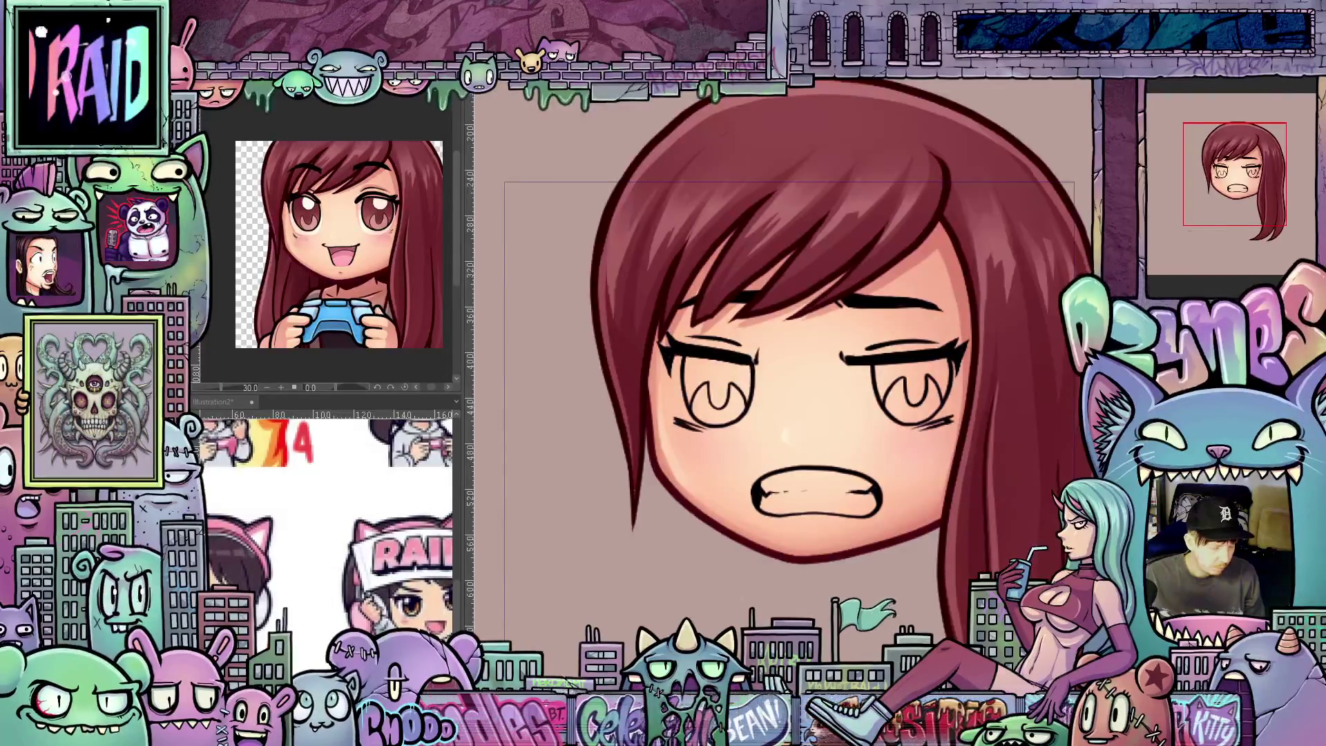
{"action": "left_click", "coordinate": [860, 520]}
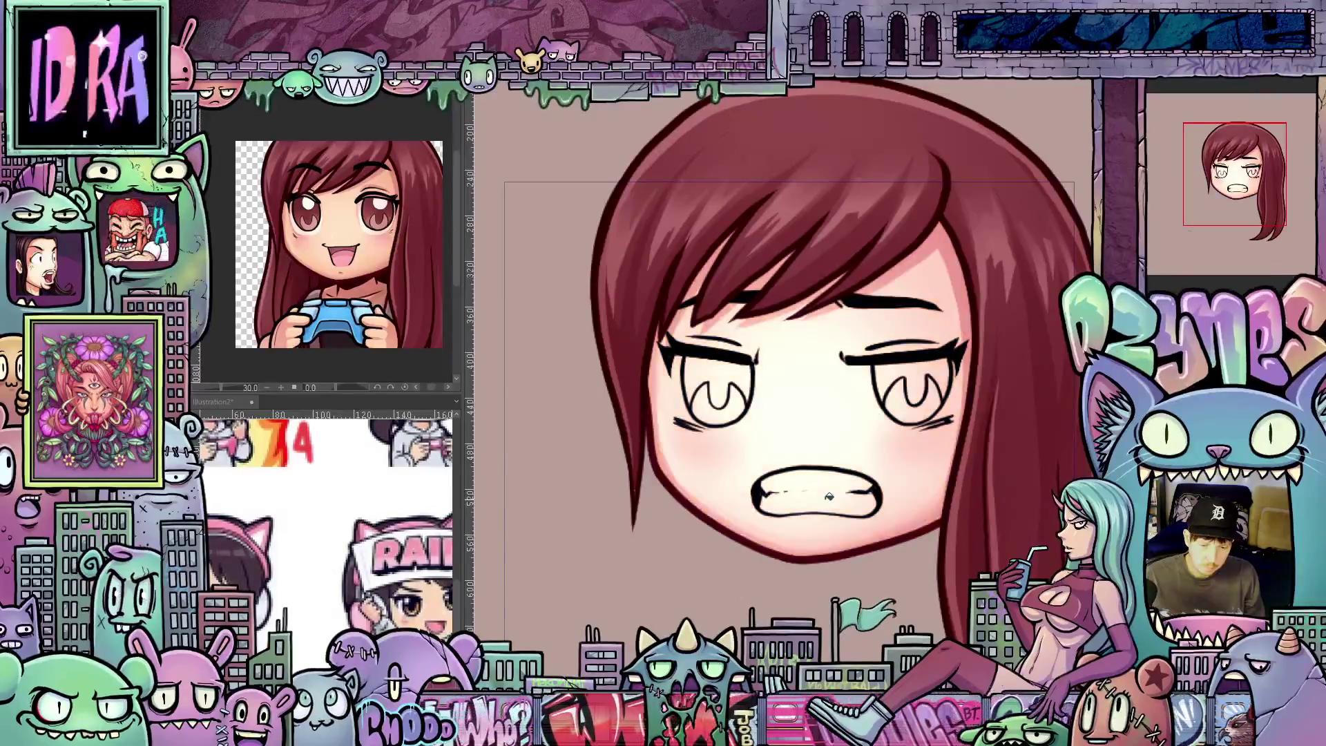
{"action": "key", "text": "ctrl+z"}
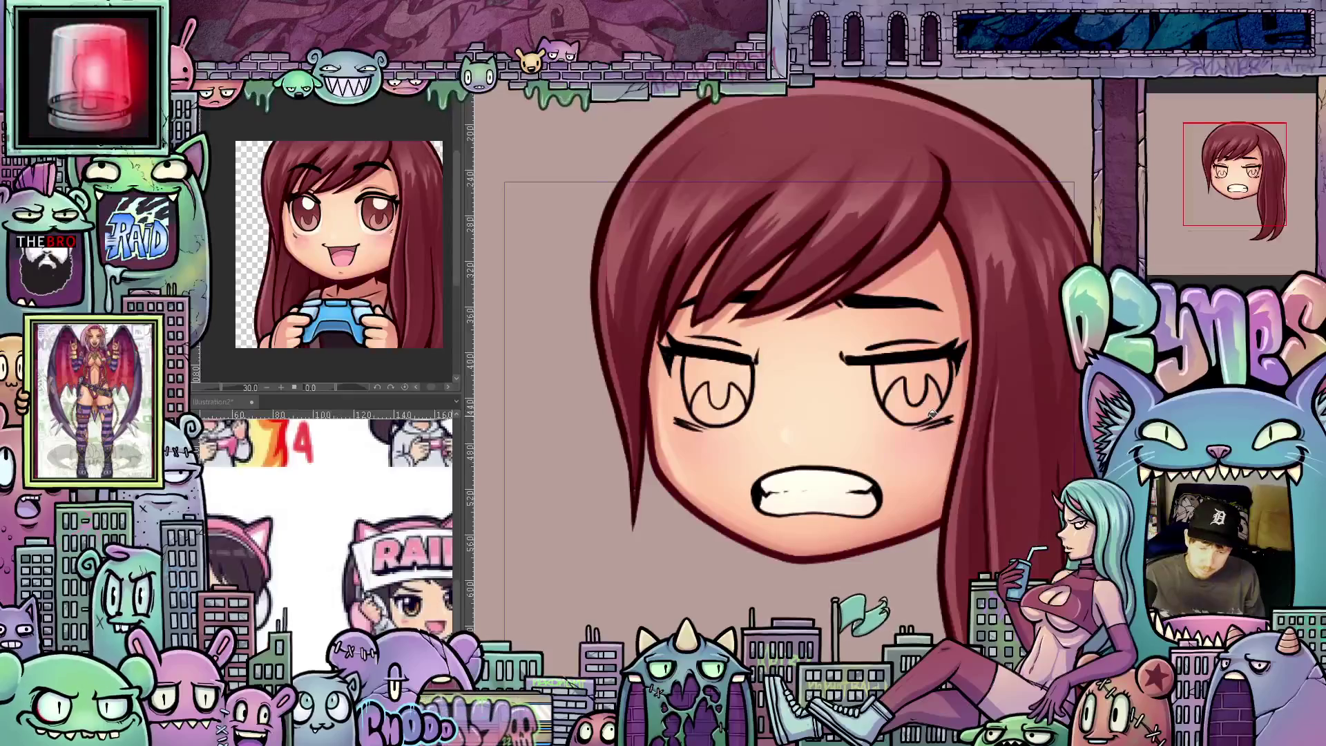
{"action": "scroll", "coordinate": [932, 413], "scroll_direction": "up", "scroll_amount": 1}
{"action": "scroll", "coordinate": [918, 457], "scroll_direction": "up", "scroll_amount": 1}
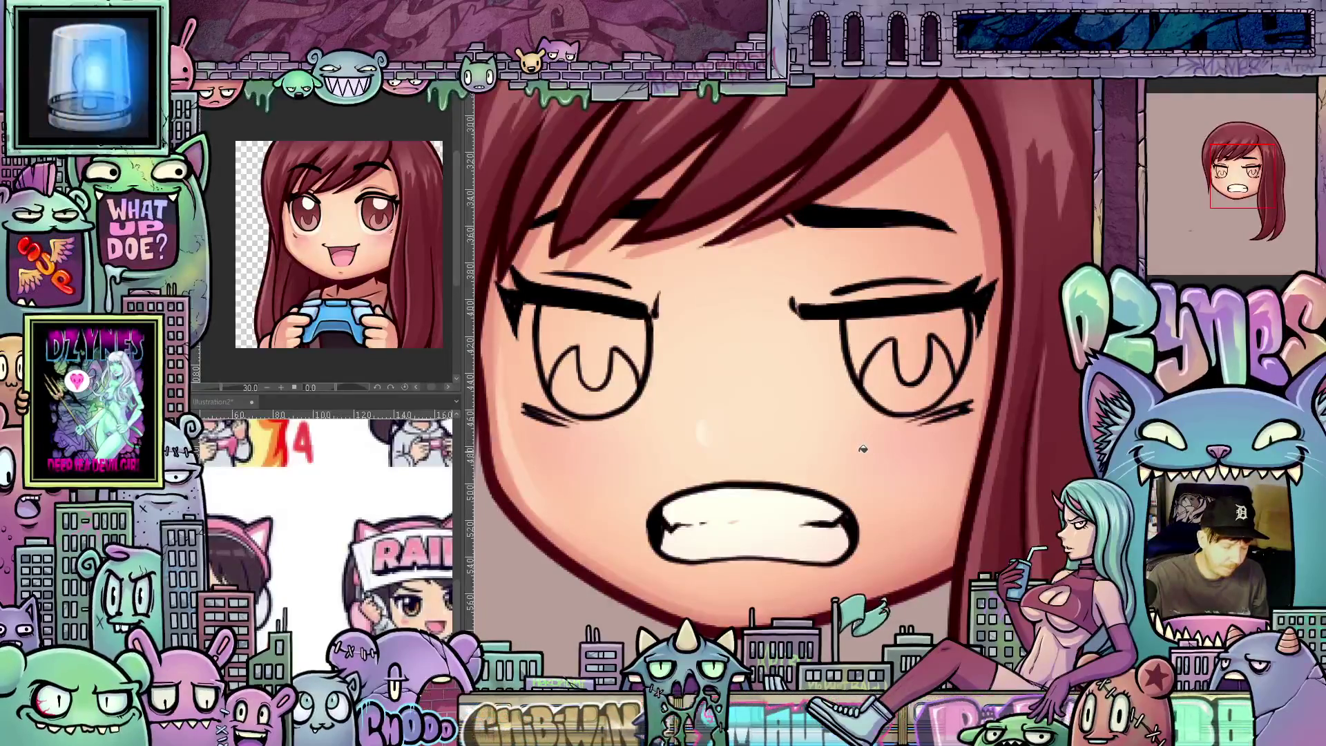
{"action": "mouse_move", "coordinate": [864, 451]}
{"action": "left_mouse_down"}
{"action": "mouse_move", "coordinate": [842, 337]}
{"action": "mouse_move", "coordinate": [829, 387]}
{"action": "mouse_move", "coordinate": [841, 333]}
{"action": "left_mouse_up"}
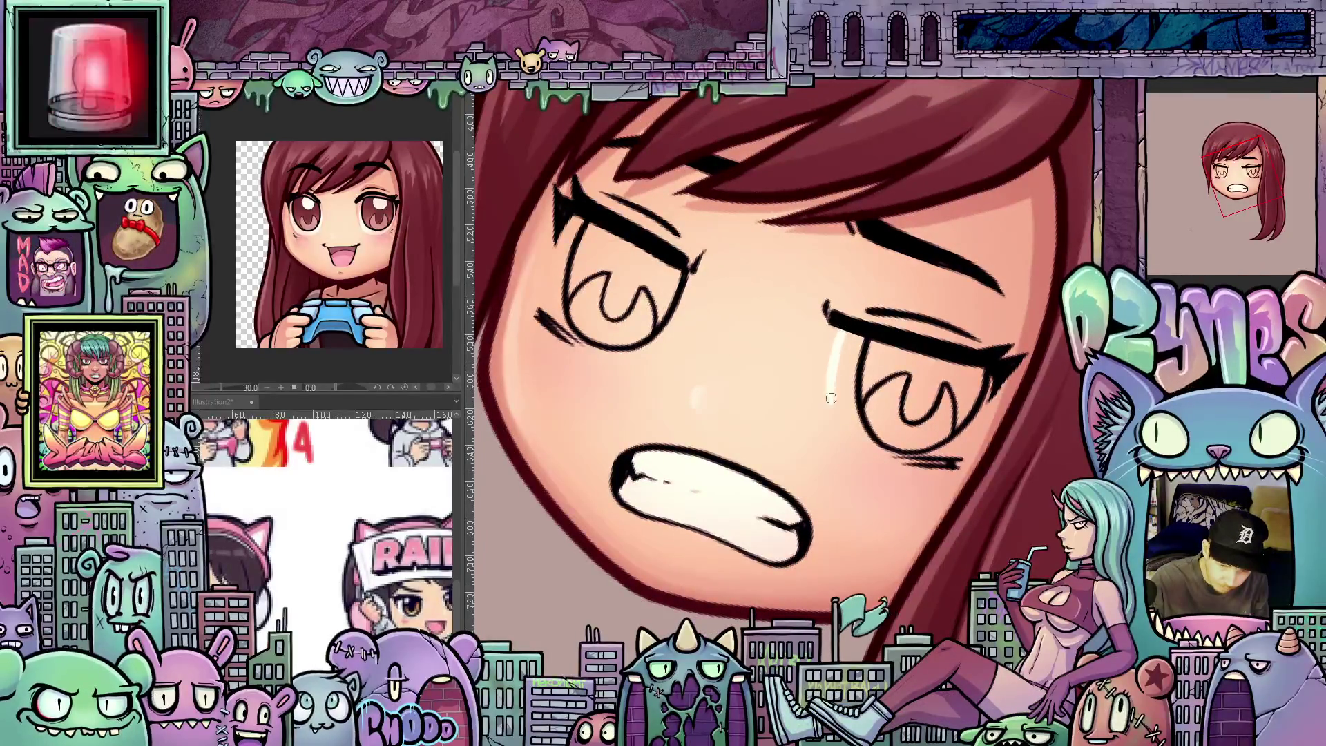
{"action": "mouse_move", "coordinate": [845, 437]}
{"action": "left_mouse_down"}
{"action": "mouse_move", "coordinate": [863, 367]}
{"action": "mouse_move", "coordinate": [880, 368]}
{"action": "left_mouse_up"}
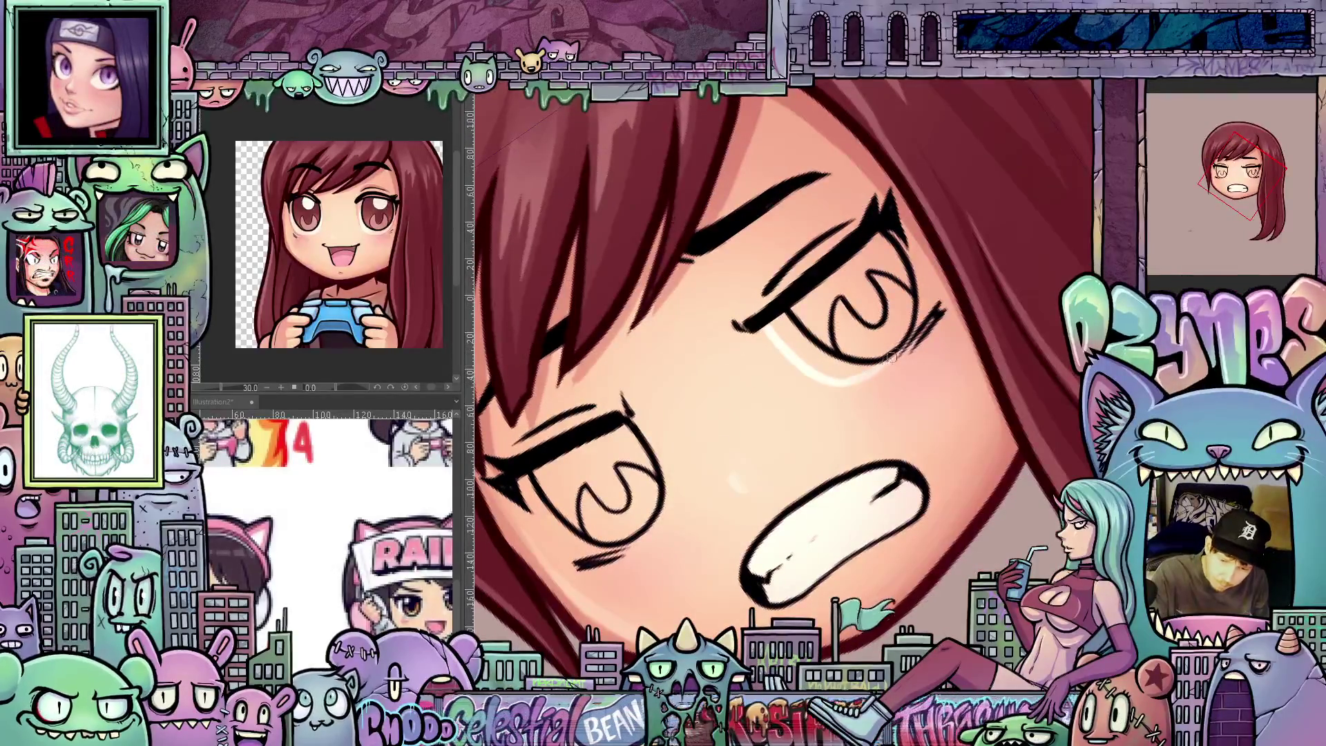
{"action": "key", "text": "ctrl+@"}
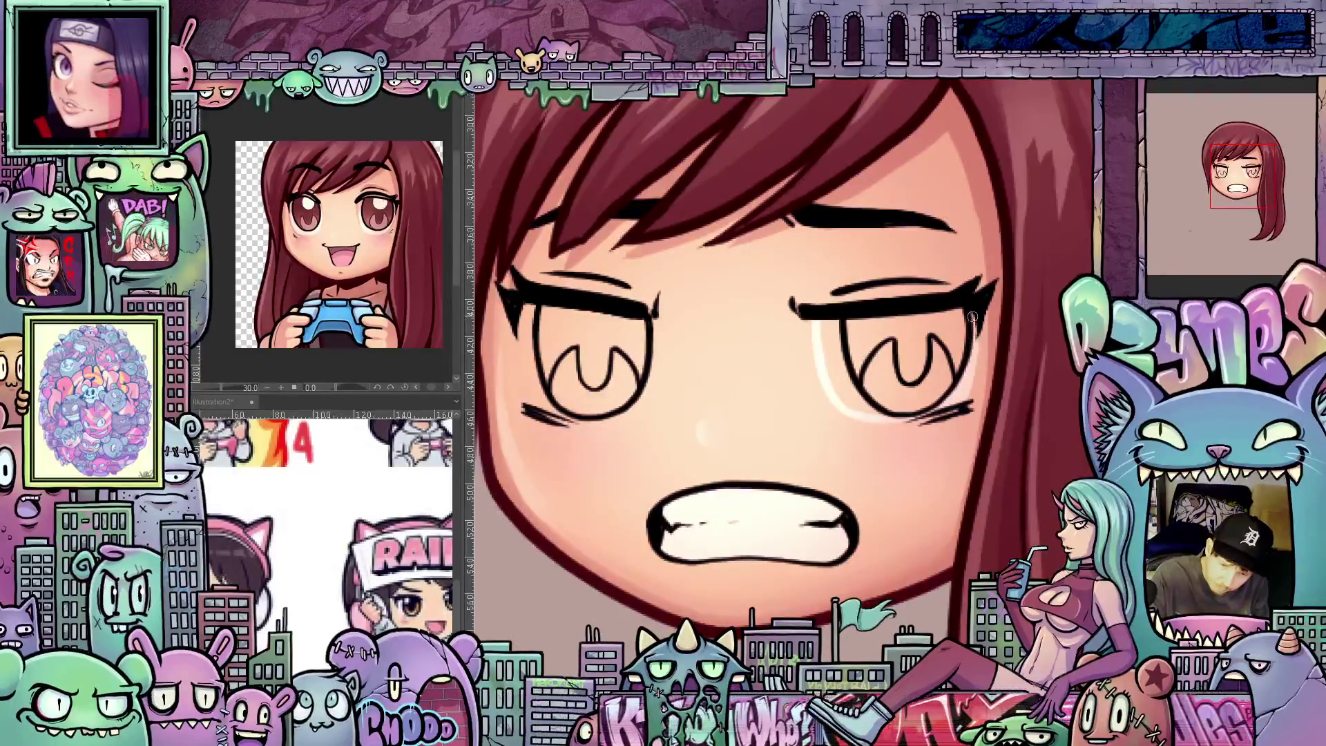
{"action": "left_click_drag", "start_coordinate": [949, 396], "coordinate": [836, 413]}
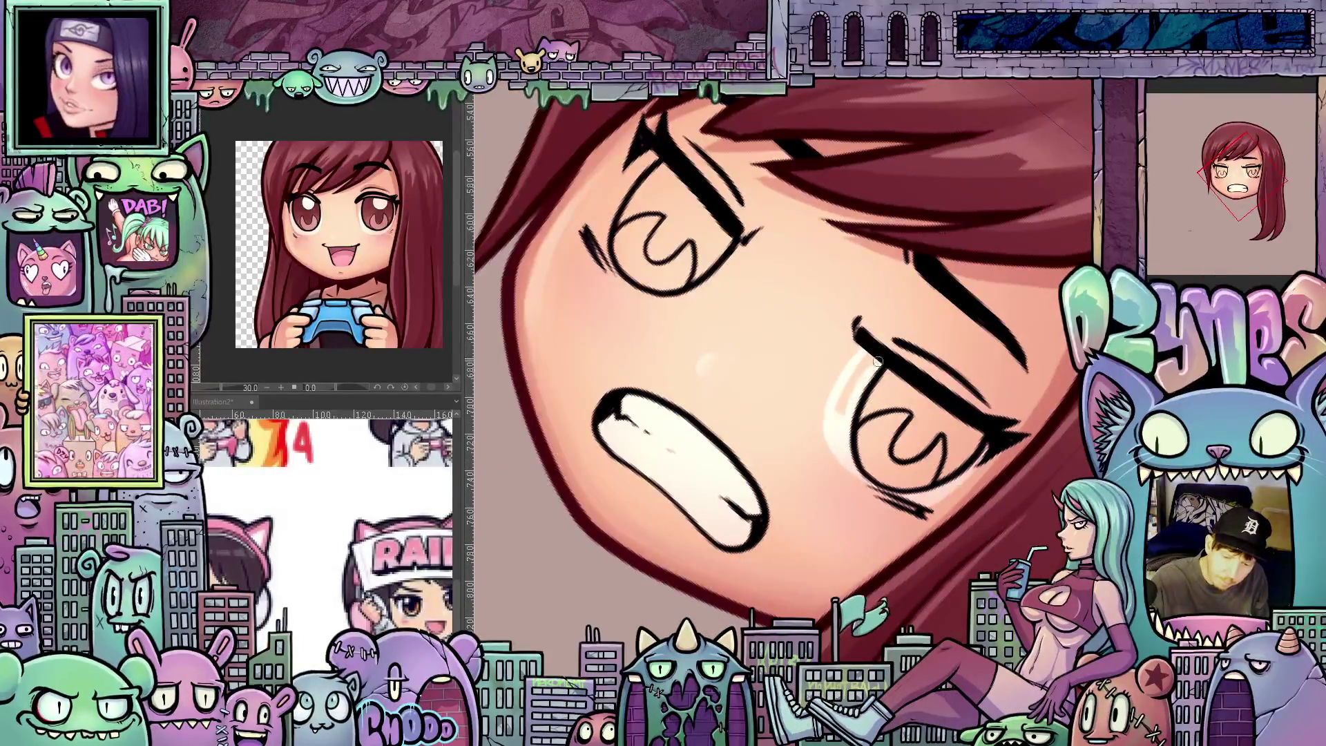
{"action": "mouse_move", "coordinate": [859, 368]}
{"action": "left_mouse_down"}
{"action": "mouse_move", "coordinate": [801, 415]}
{"action": "mouse_move", "coordinate": [719, 527]}
{"action": "mouse_move", "coordinate": [891, 568]}
{"action": "left_mouse_up"}
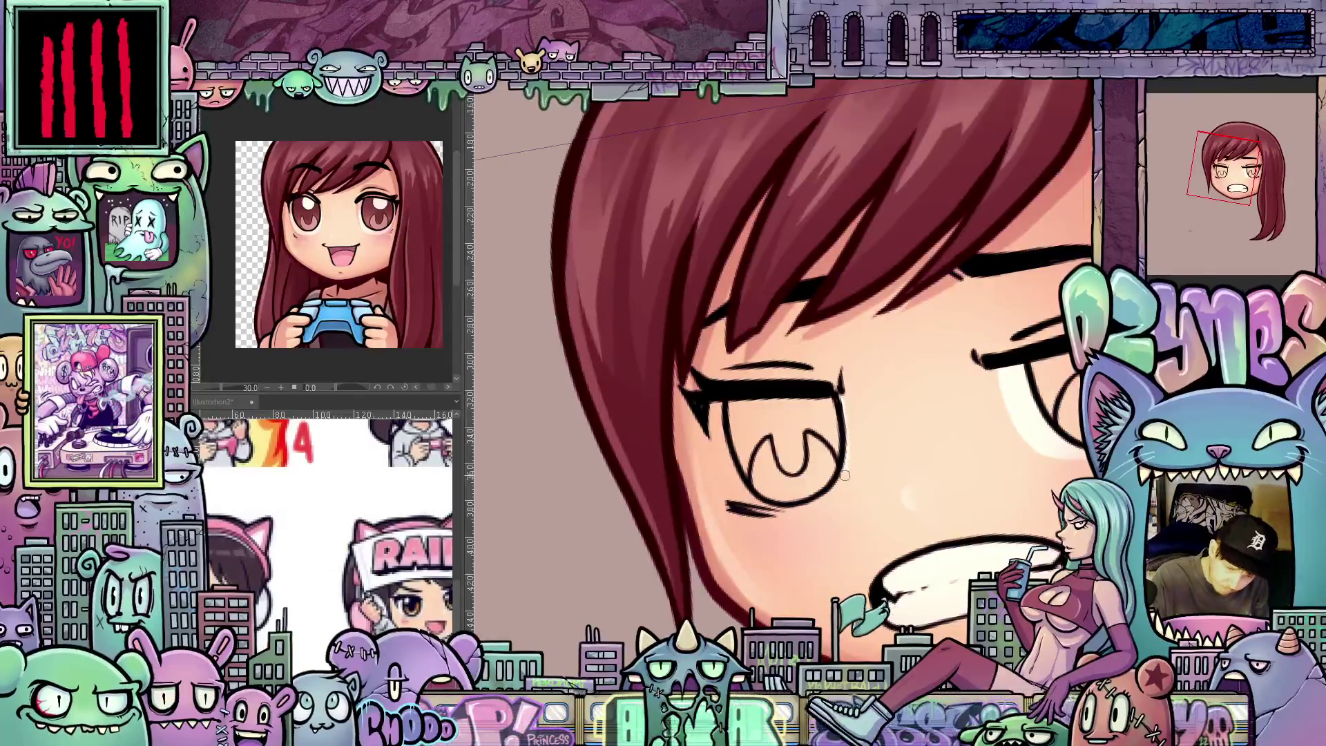
{"action": "left_click_drag", "start_coordinate": [836, 496], "coordinate": [691, 413]}
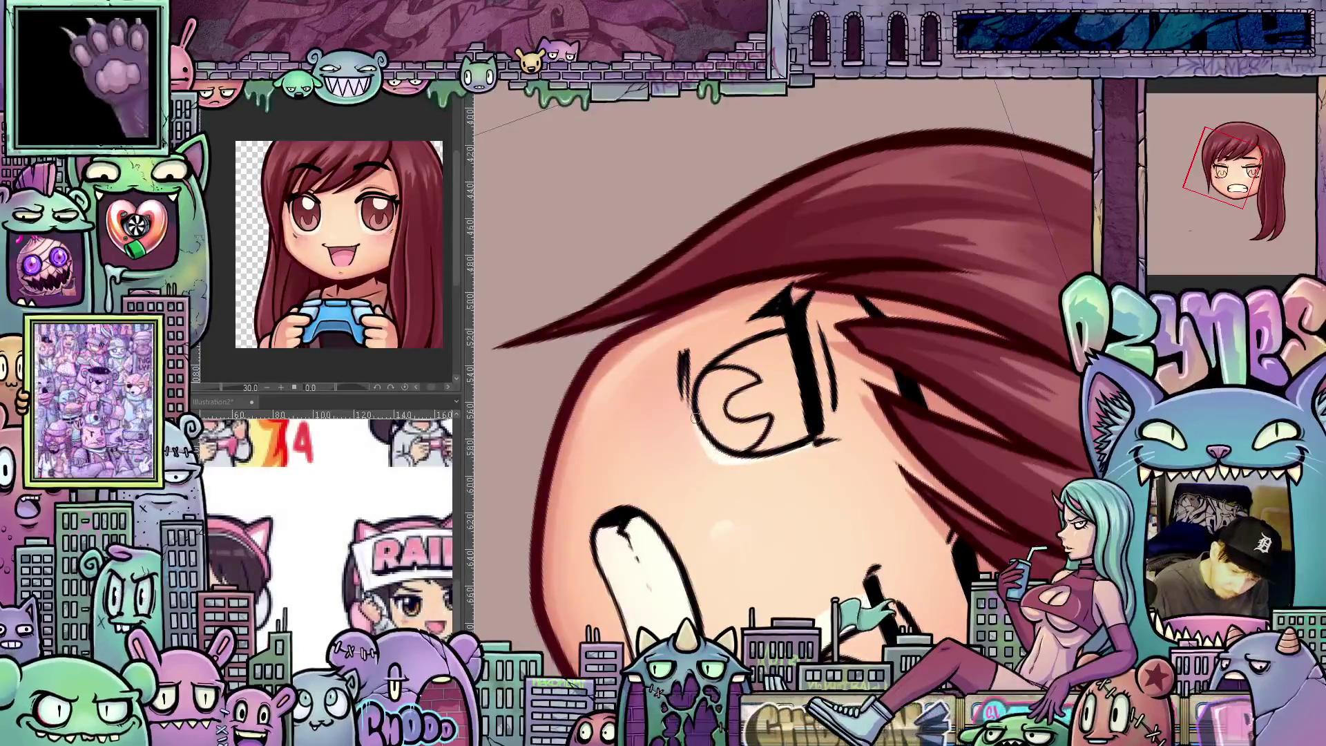
{"action": "mouse_move", "coordinate": [909, 464]}
{"action": "left_mouse_down"}
{"action": "mouse_move", "coordinate": [815, 477]}
{"action": "mouse_move", "coordinate": [719, 442]}
{"action": "left_mouse_up"}
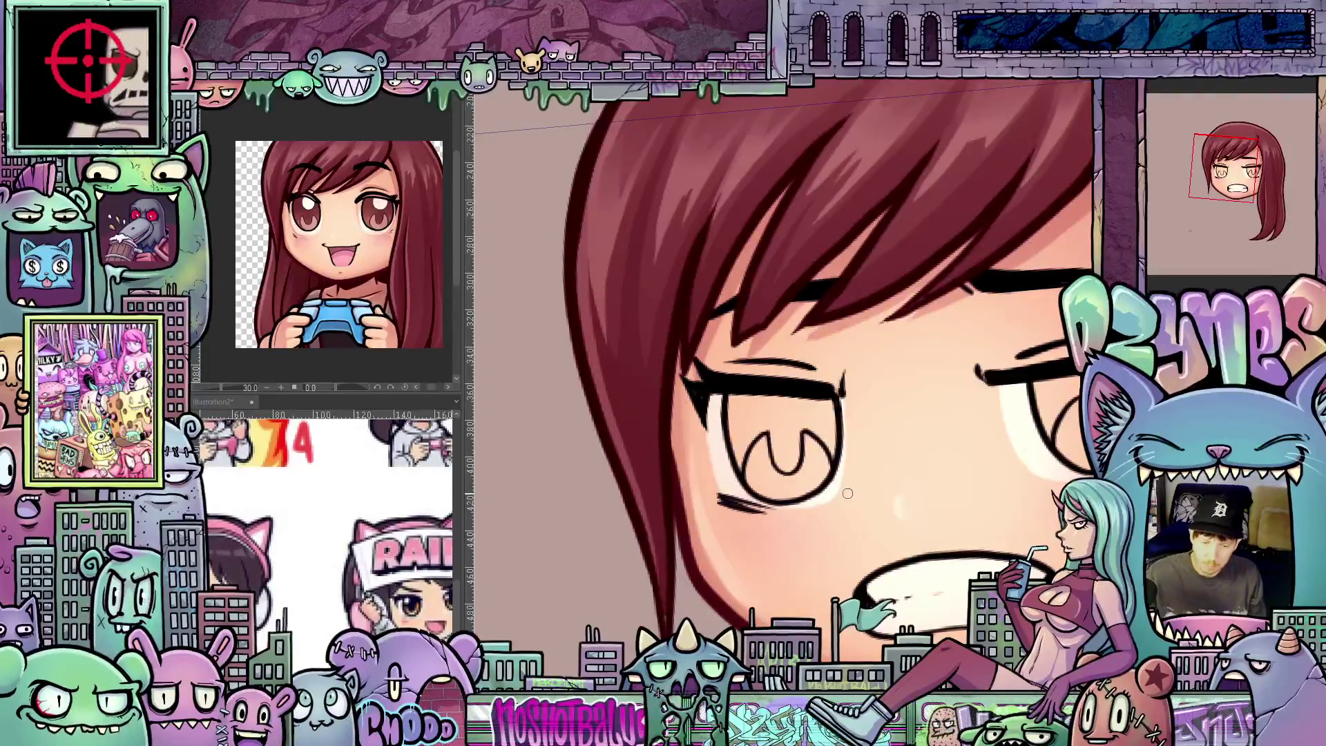
{"action": "mouse_move", "coordinate": [1012, 526]}
{"action": "left_mouse_down"}
{"action": "mouse_move", "coordinate": [998, 511]}
{"action": "mouse_move", "coordinate": [1030, 536]}
{"action": "left_mouse_up"}
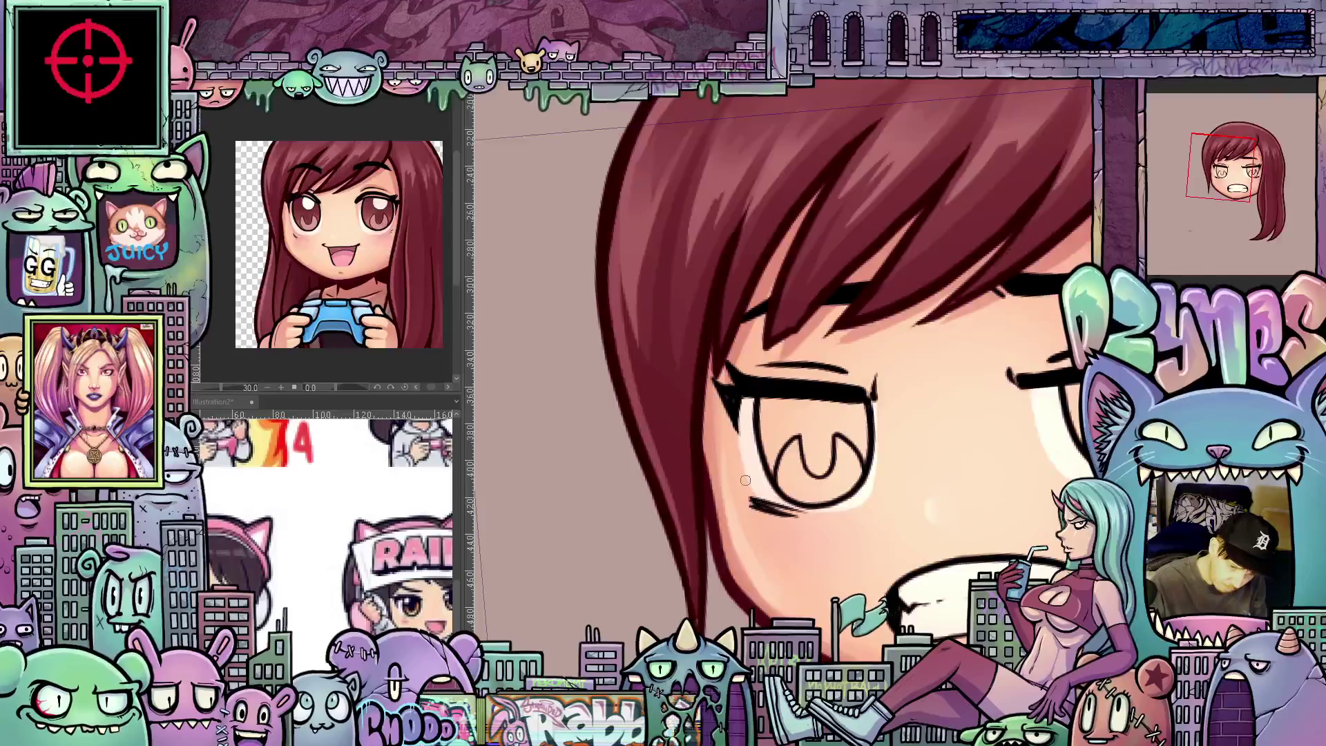
{"action": "mouse_move", "coordinate": [1138, 543]}
{"action": "left_mouse_down"}
{"action": "mouse_move", "coordinate": [1017, 543]}
{"action": "mouse_move", "coordinate": [985, 585]}
{"action": "left_mouse_up"}
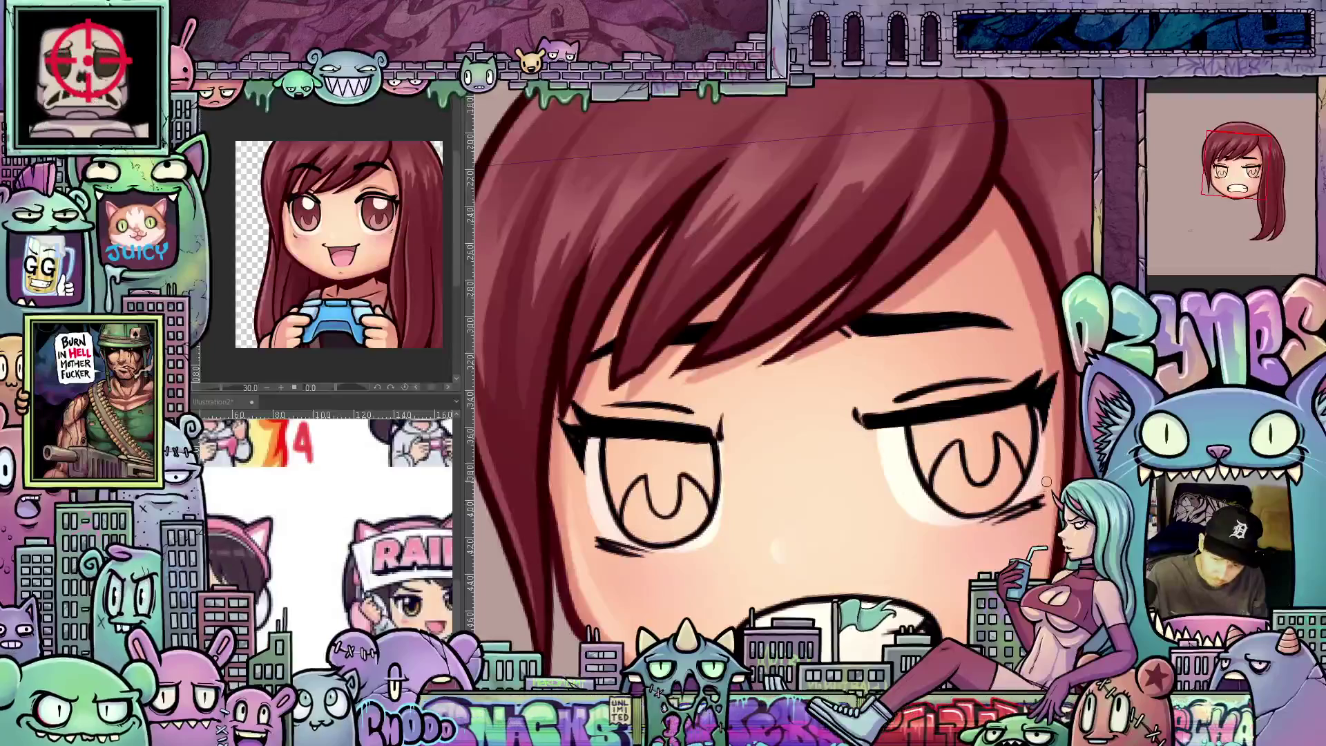
{"action": "left_click_drag", "start_coordinate": [1010, 557], "coordinate": [1050, 494]}
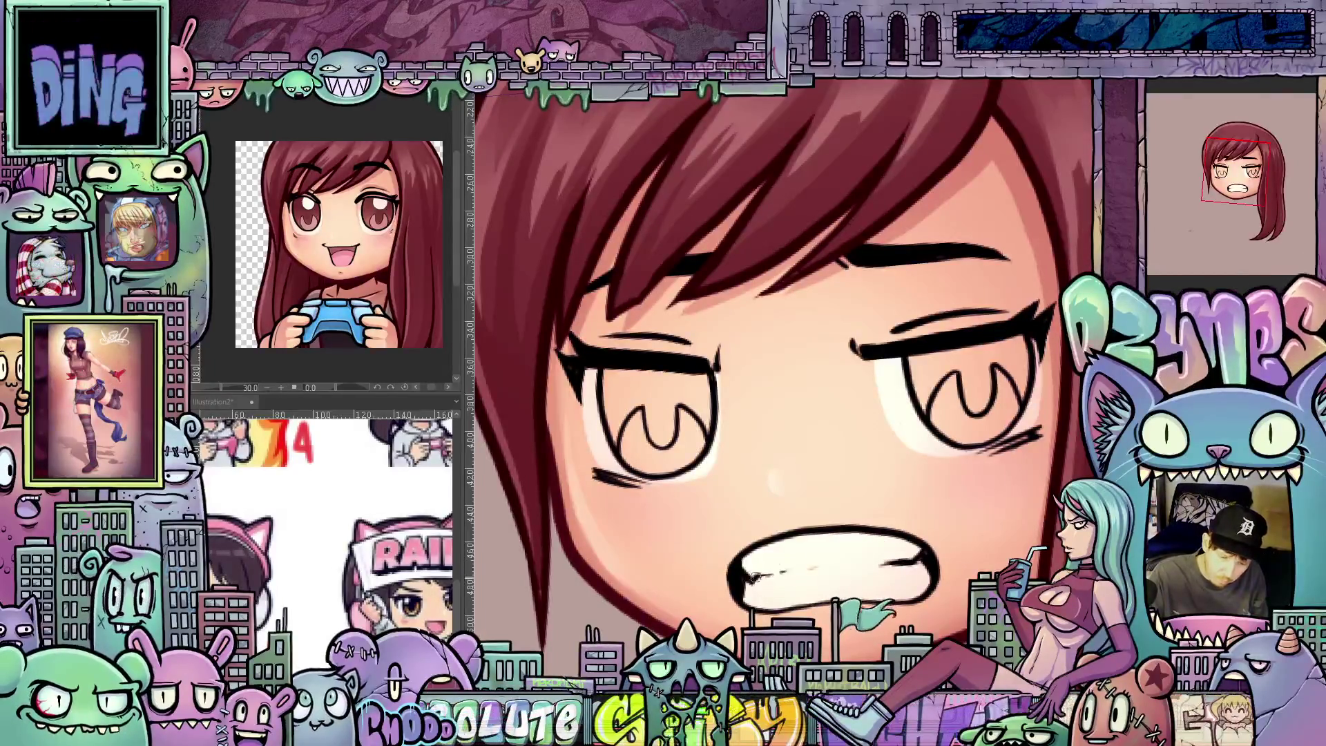
{"action": "scroll", "coordinate": [863, 545], "scroll_direction": "down", "scroll_amount": 3}
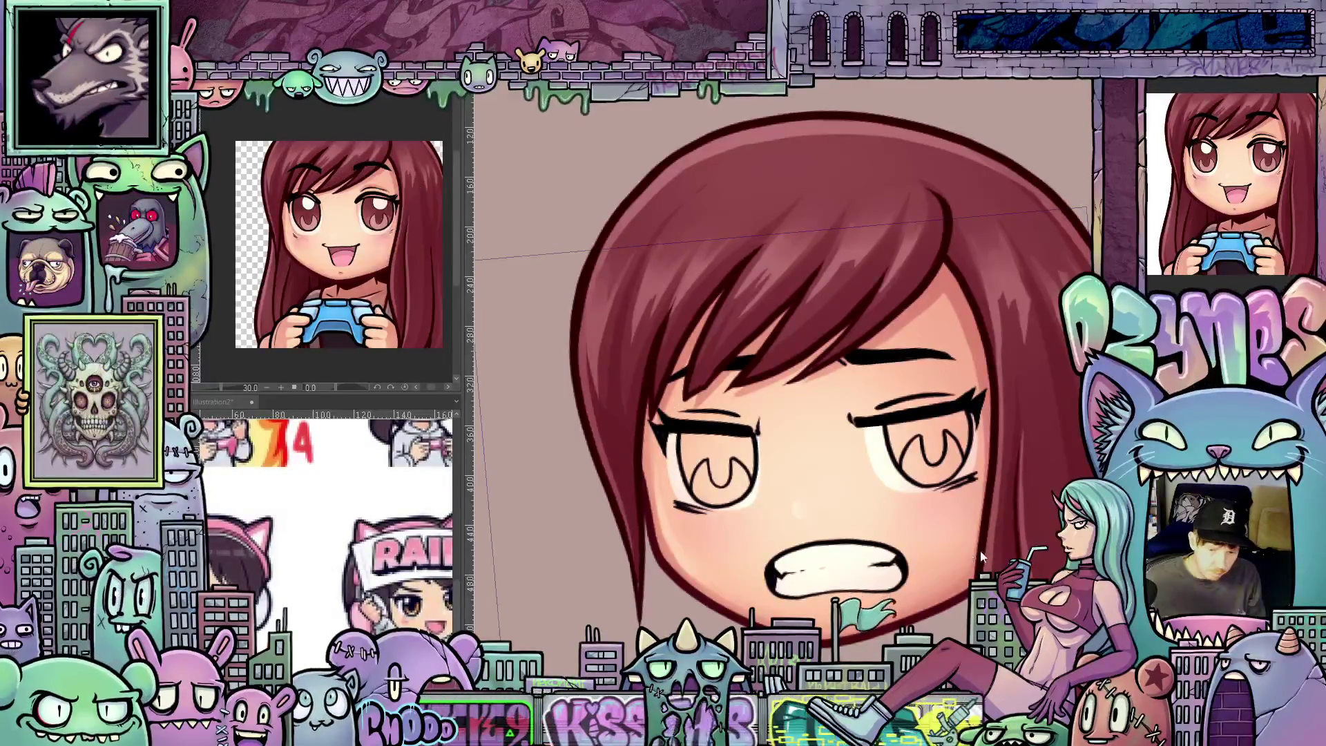
Step: Fill the right and left irises brown, zoom in, and select both iris areas
{"action": "left_click", "coordinate": [938, 429]}
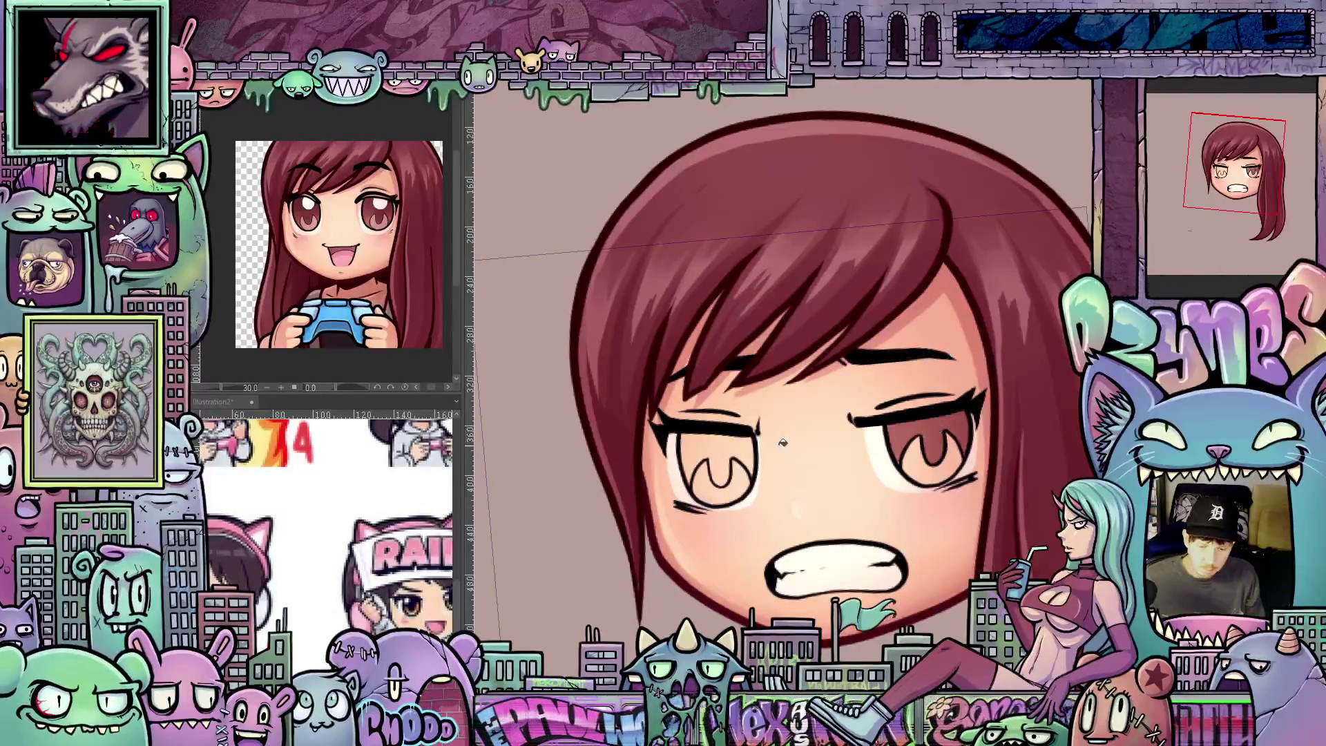
{"action": "left_click", "coordinate": [722, 435]}
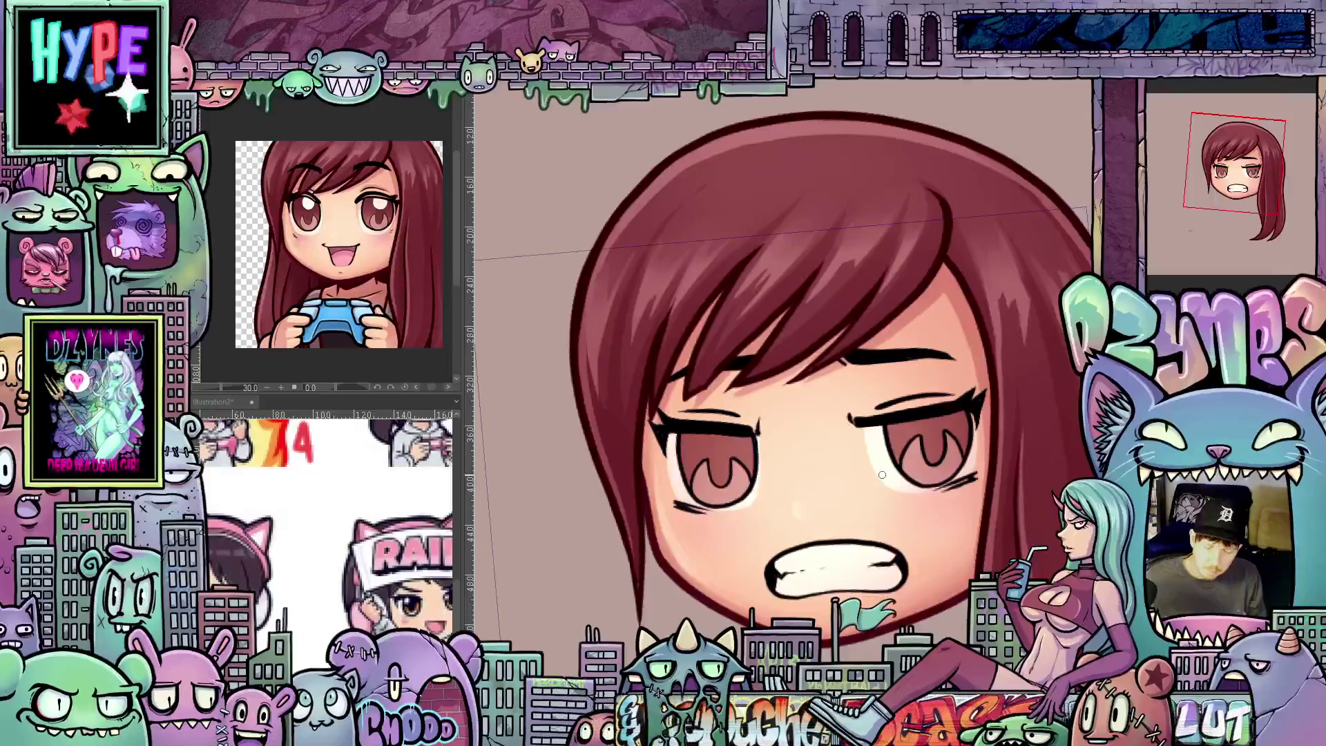
{"action": "scroll", "coordinate": [882, 475], "scroll_direction": "down", "scroll_amount": 5}
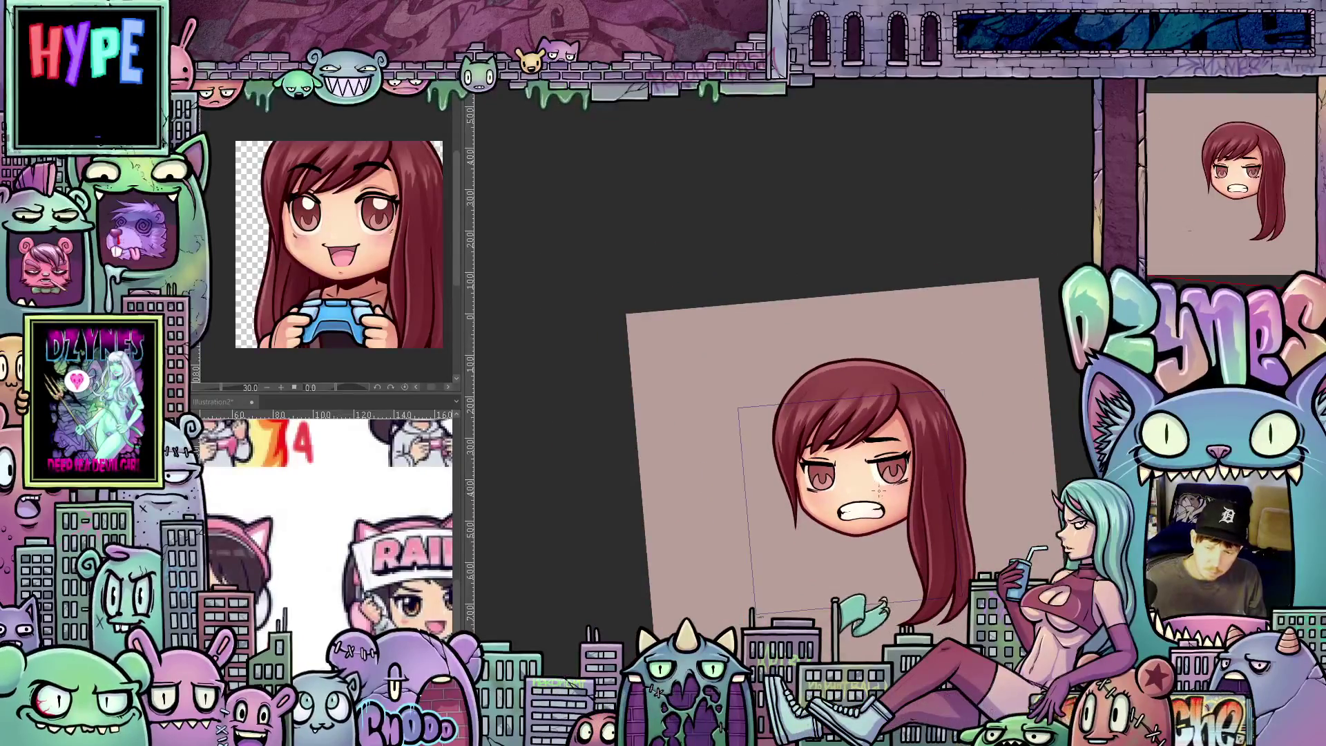
{"action": "scroll", "coordinate": [880, 490], "scroll_direction": "up", "scroll_amount": 5}
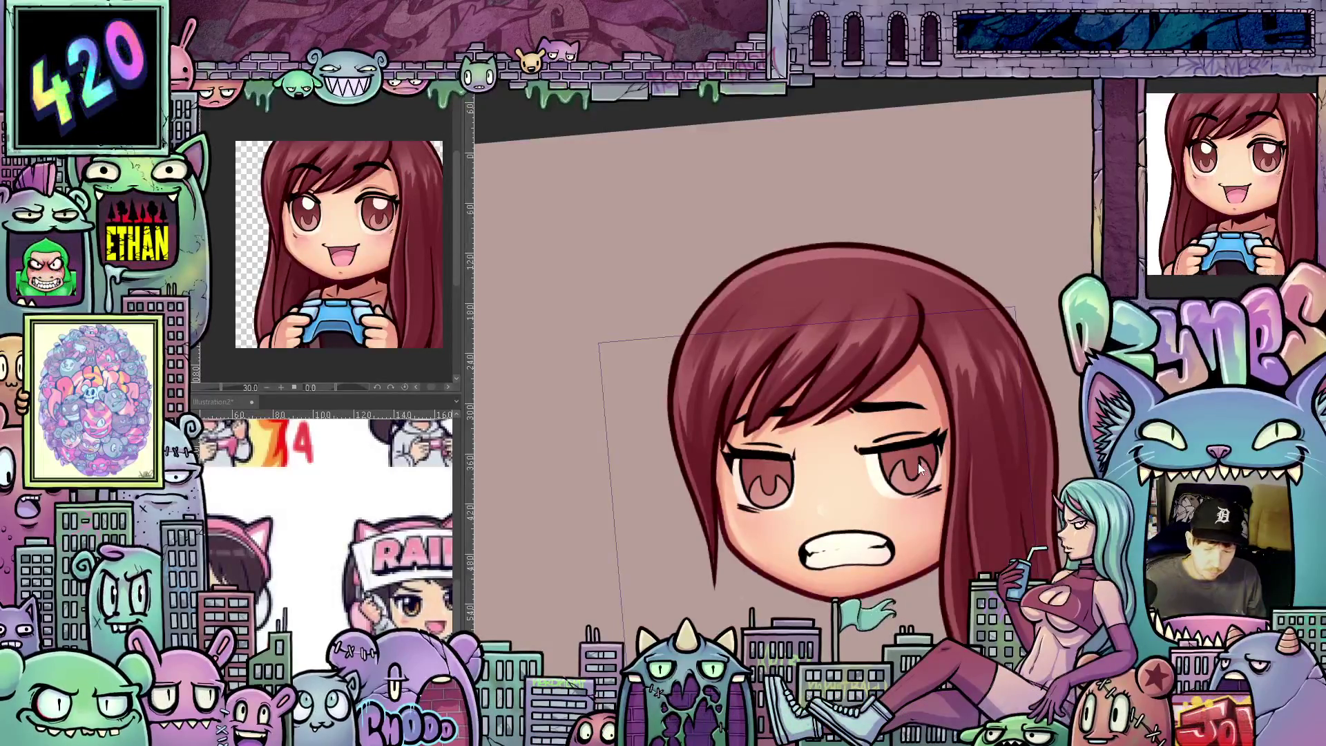
{"action": "scroll", "coordinate": [912, 469], "scroll_direction": "up", "scroll_amount": 1}
{"action": "scroll", "coordinate": [912, 469], "scroll_direction": "up", "scroll_amount": 1}
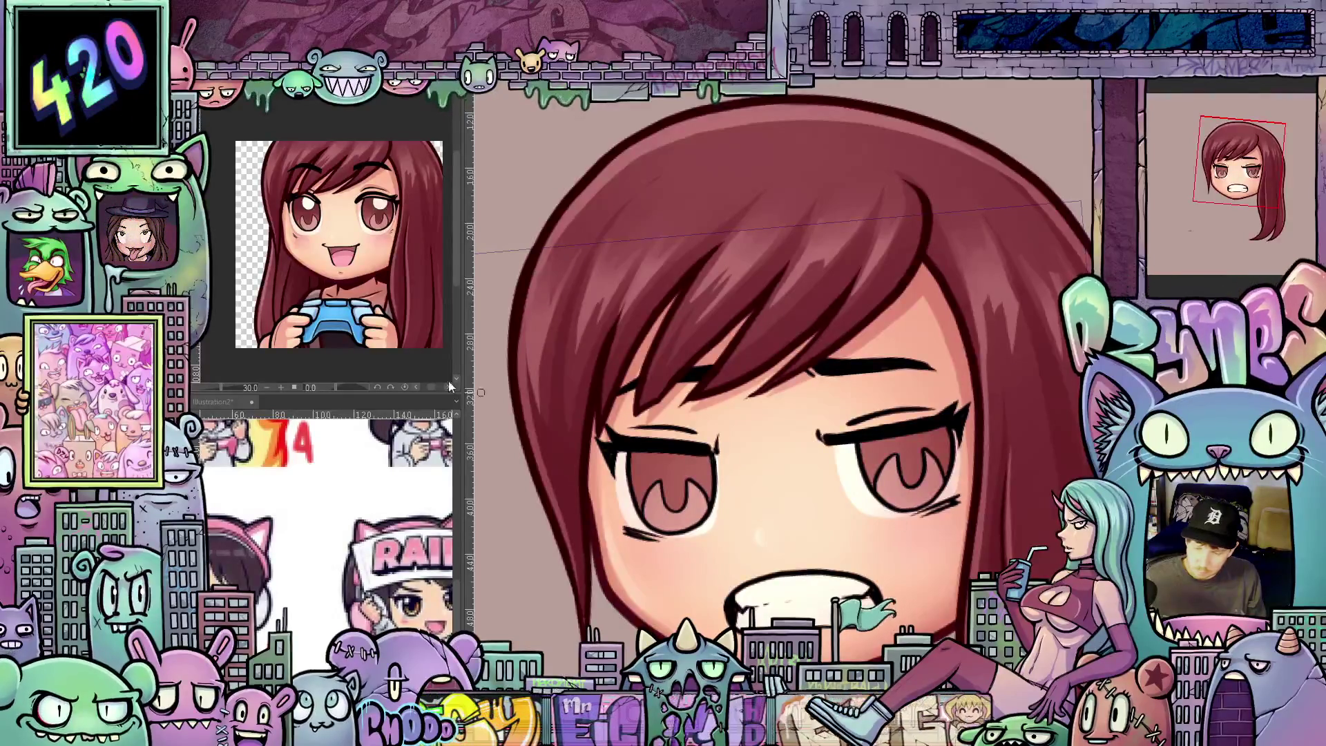
{"action": "left_click", "coordinate": [887, 452]}
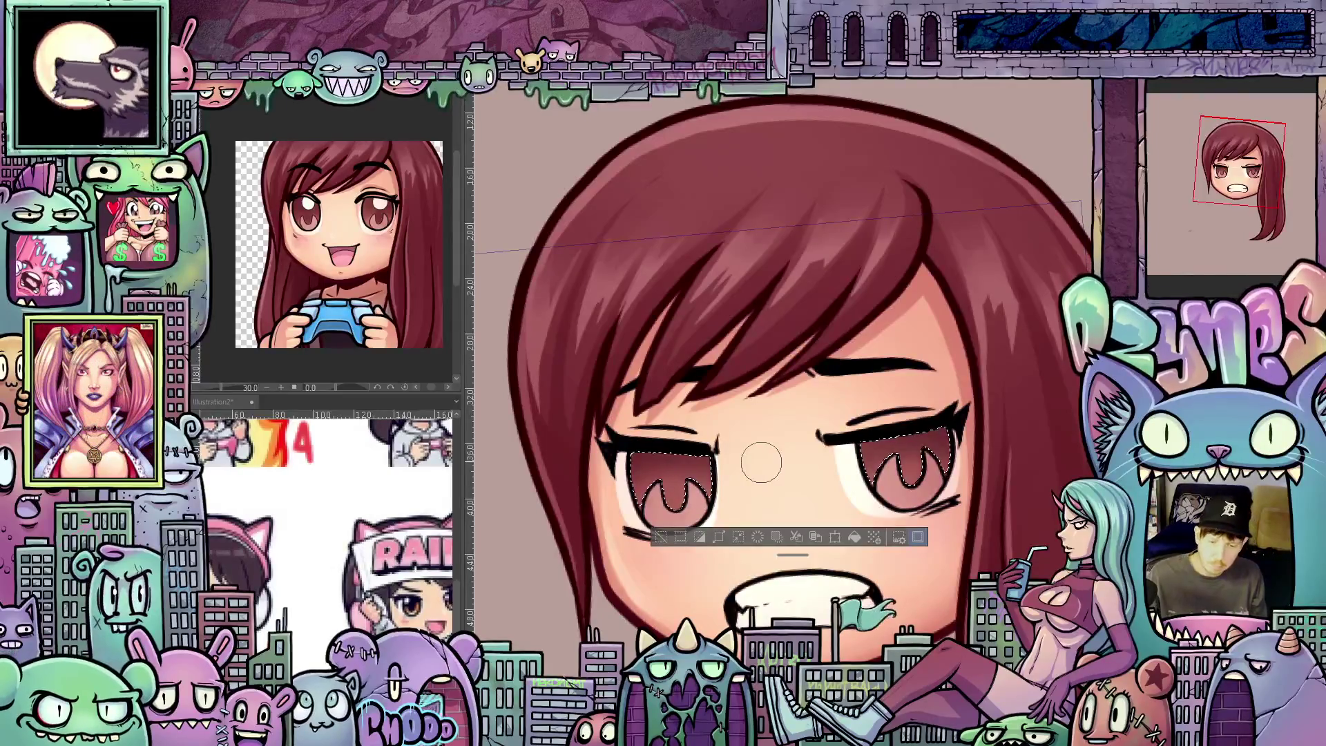
Step: Deselect the shaded irises and tilt the view counter-clockwise for drawing
{"action": "key", "text": "ctrl+d"}
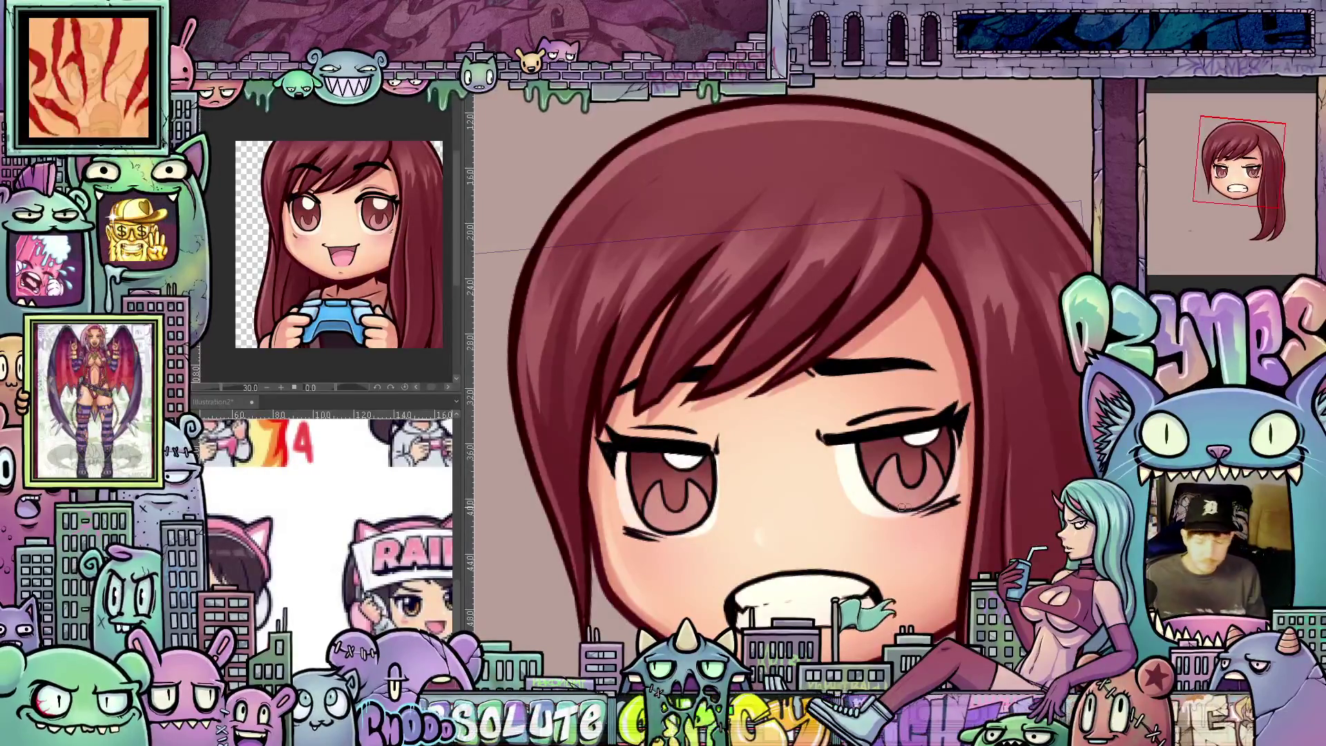
{"action": "scroll", "coordinate": [729, 434], "scroll_direction": "down", "scroll_amount": 5}
{"action": "scroll", "coordinate": [930, 551], "scroll_direction": "up", "scroll_amount": 2}
{"action": "scroll", "coordinate": [930, 552], "scroll_direction": "up", "scroll_amount": 3}
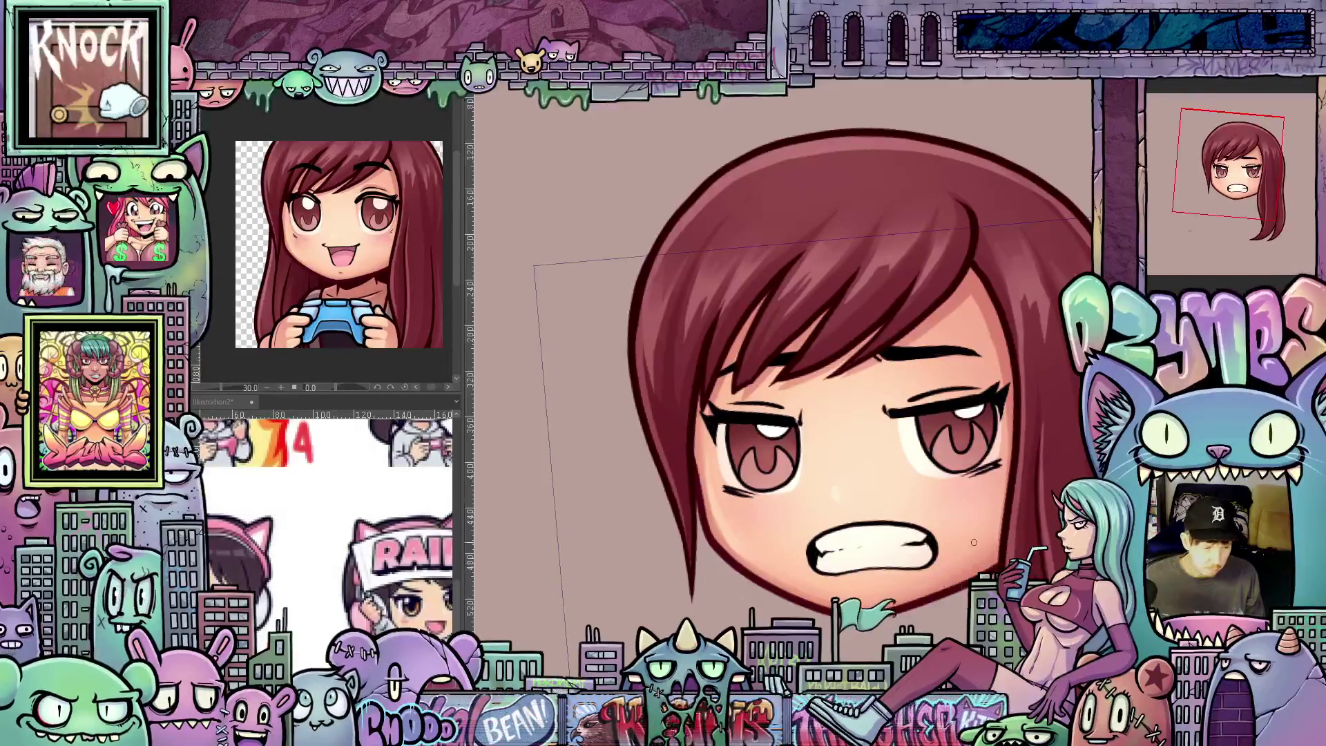
{"action": "left_click_drag", "start_coordinate": [970, 529], "coordinate": [882, 345]}
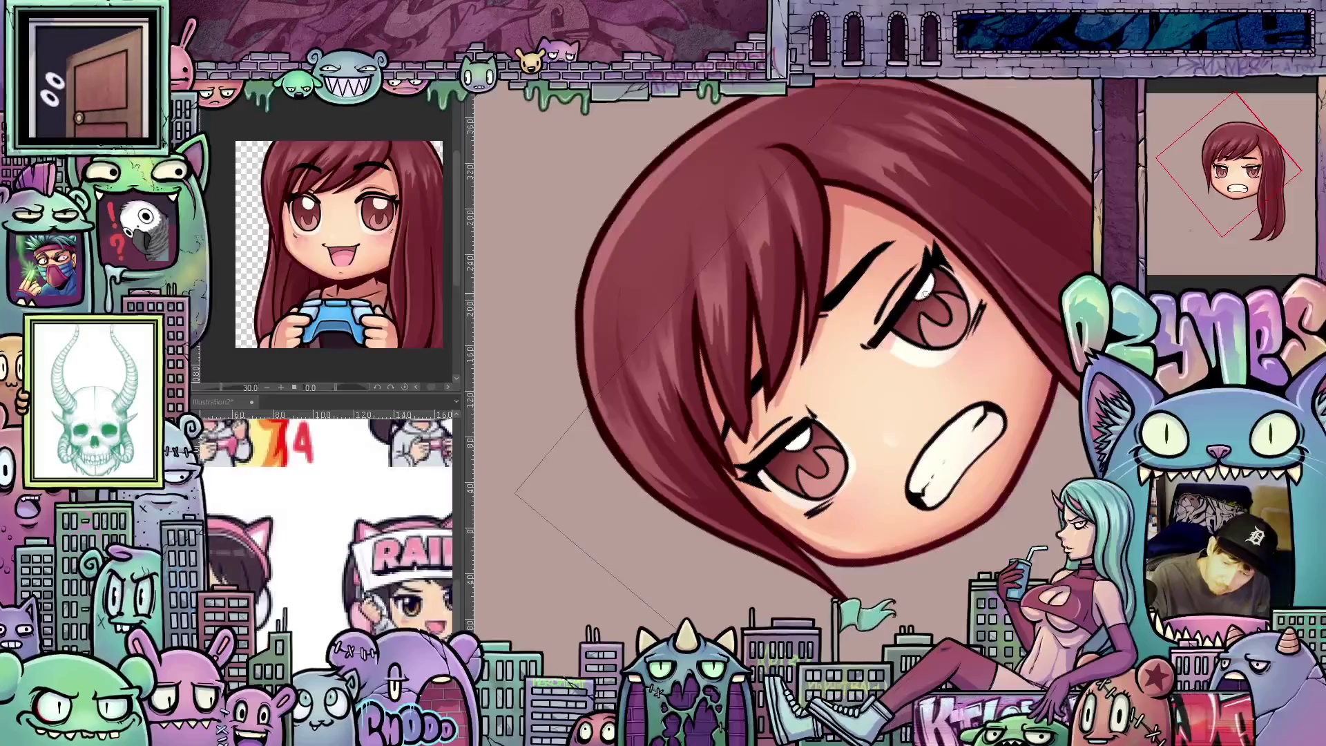
{"action": "left_click_drag", "start_coordinate": [897, 339], "coordinate": [893, 463]}
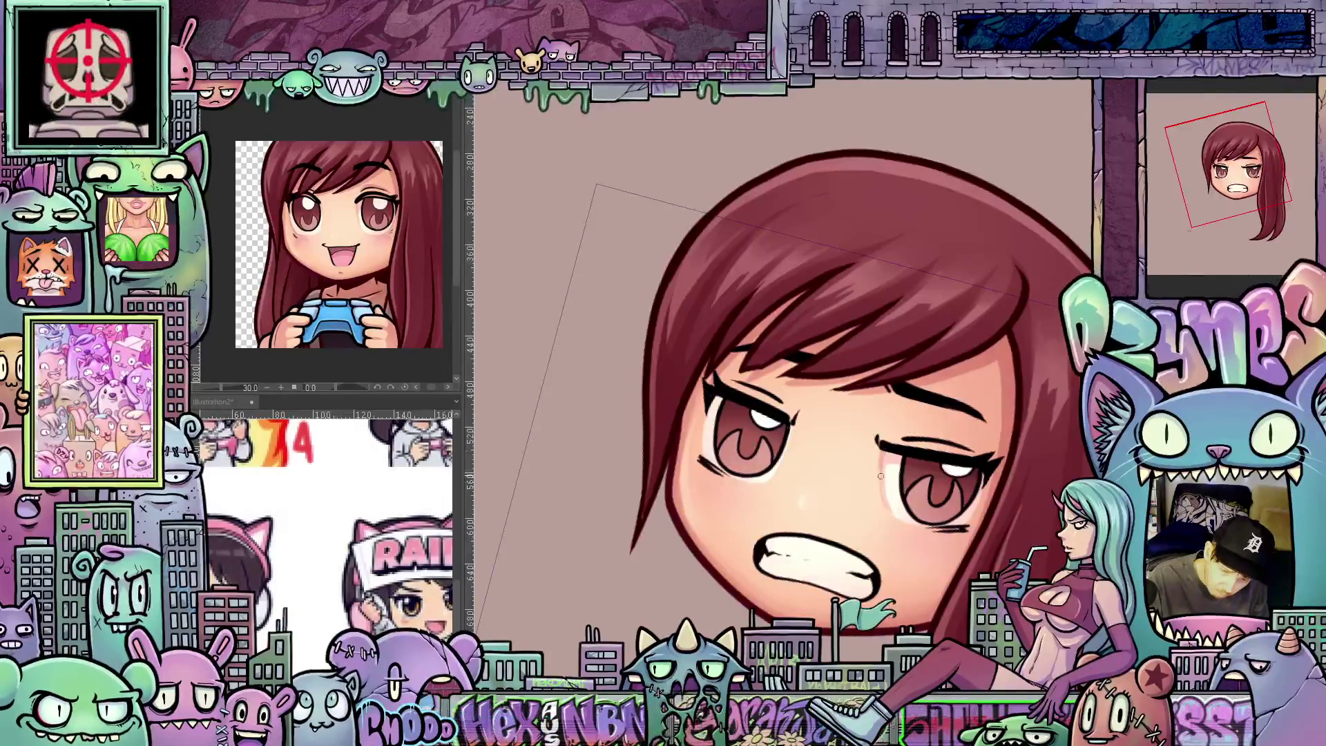
{"action": "left_click_drag", "start_coordinate": [927, 545], "coordinate": [944, 404]}
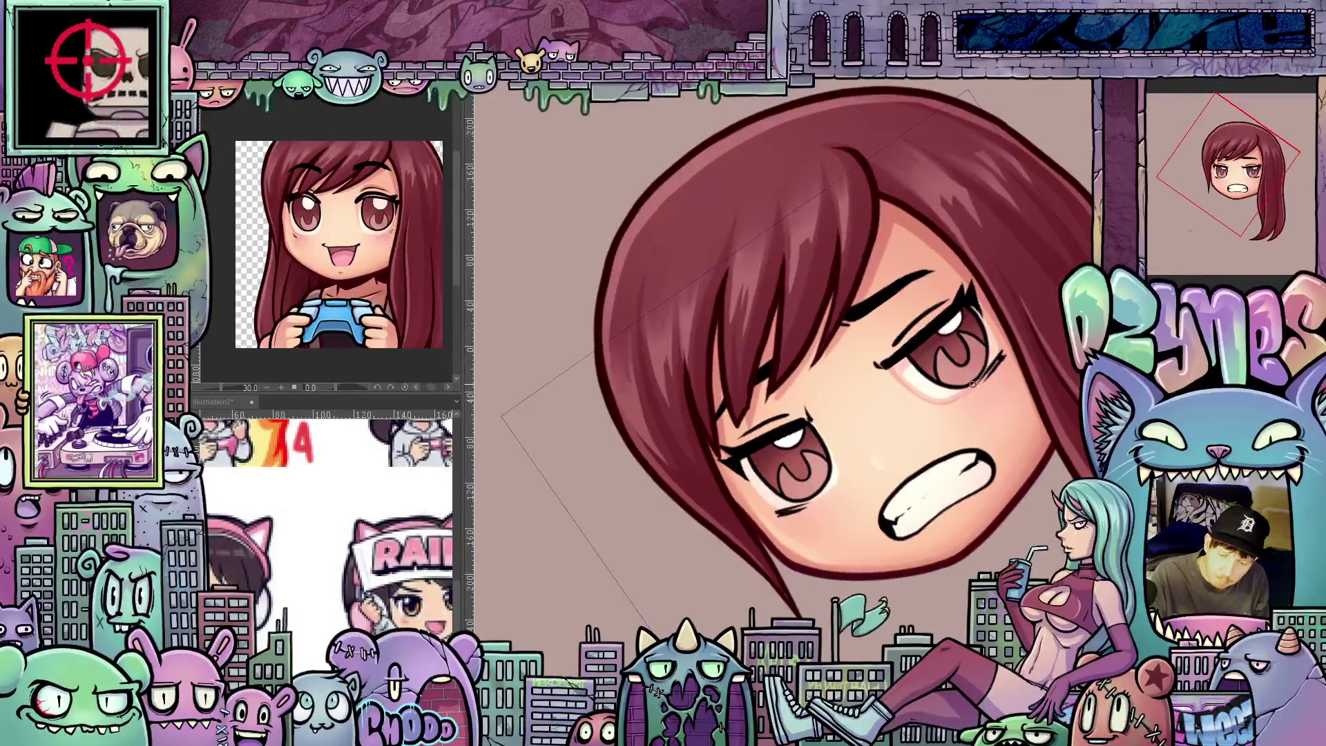
{"action": "left_click_drag", "start_coordinate": [972, 384], "coordinate": [992, 480]}
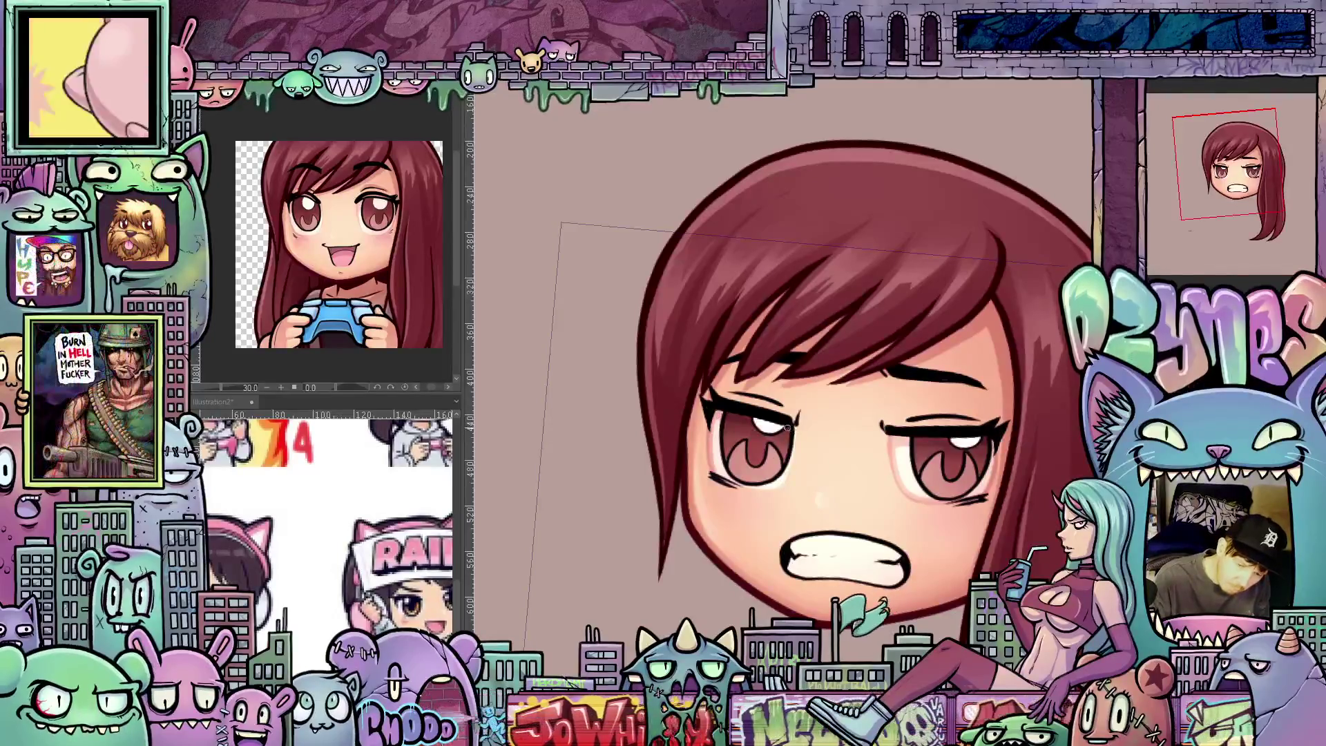
{"action": "left_click_drag", "start_coordinate": [779, 487], "coordinate": [717, 419]}
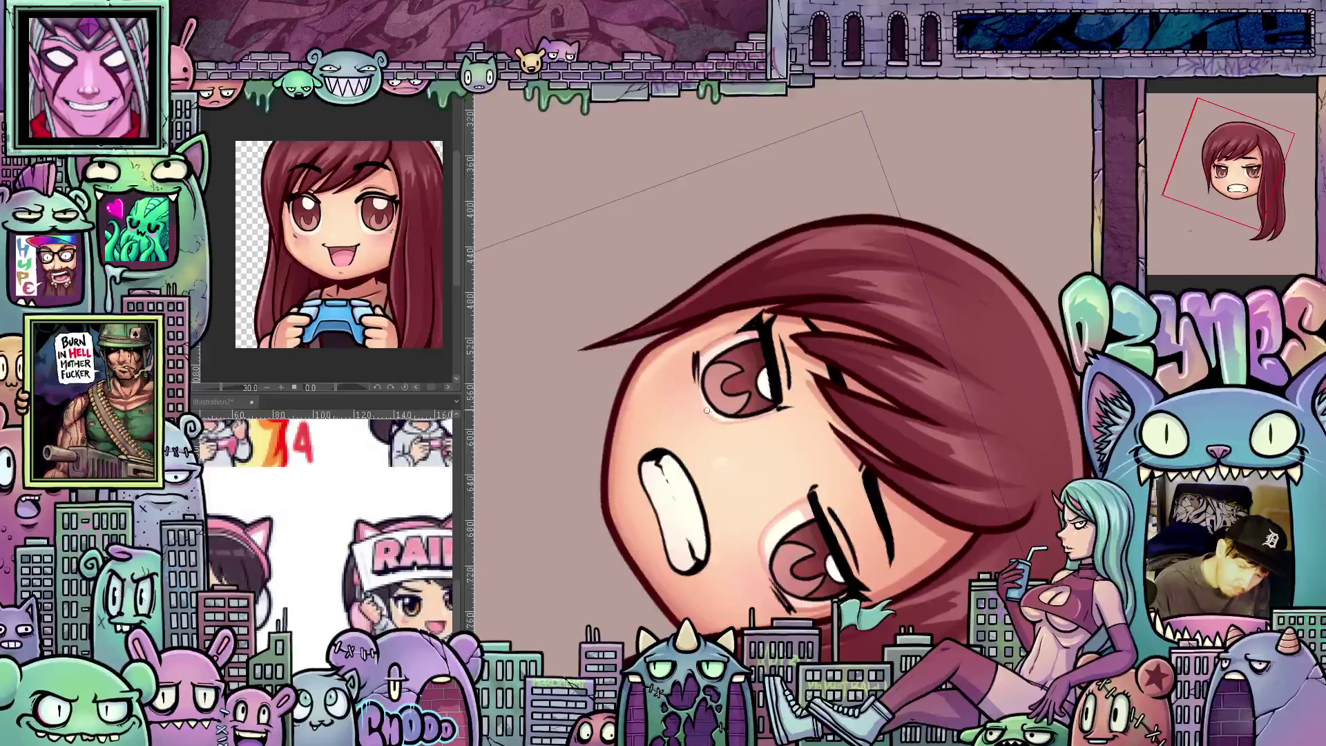
{"action": "mouse_move", "coordinate": [698, 363]}
{"action": "left_mouse_down"}
{"action": "mouse_move", "coordinate": [922, 480]}
{"action": "mouse_move", "coordinate": [959, 409]}
{"action": "mouse_move", "coordinate": [918, 477]}
{"action": "mouse_move", "coordinate": [959, 409]}
{"action": "mouse_move", "coordinate": [1008, 422]}
{"action": "left_mouse_up"}
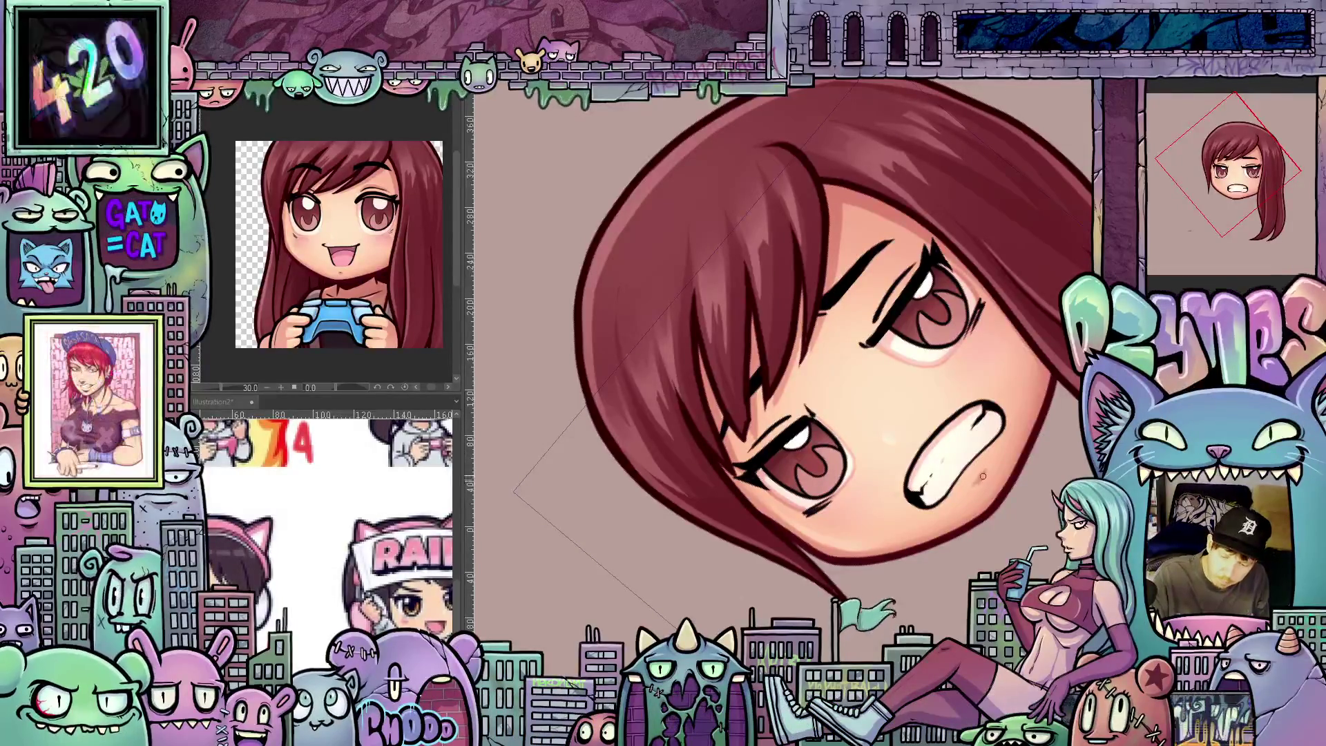
{"action": "mouse_move", "coordinate": [984, 475]}
{"action": "left_mouse_down"}
{"action": "mouse_move", "coordinate": [966, 572]}
{"action": "mouse_move", "coordinate": [896, 362]}
{"action": "left_mouse_up"}
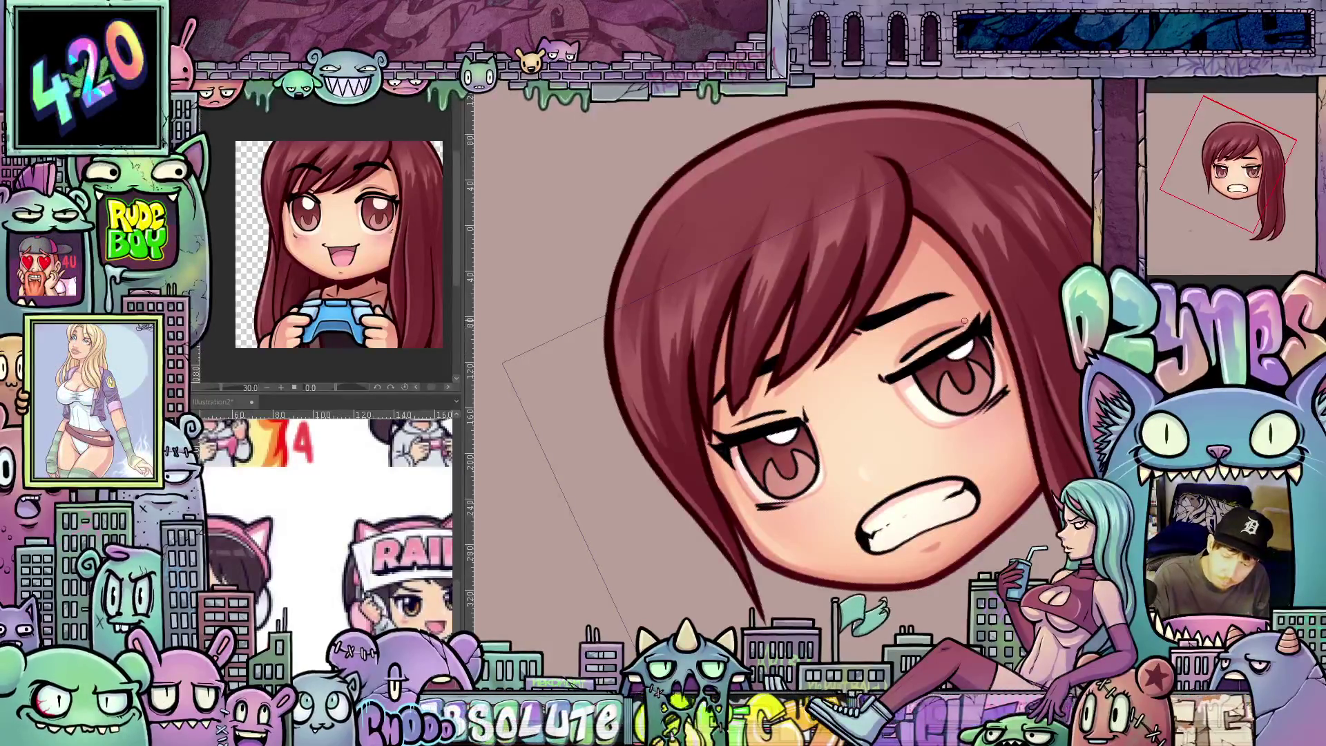
{"action": "mouse_move", "coordinate": [967, 333]}
{"action": "left_mouse_down"}
{"action": "mouse_move", "coordinate": [864, 393]}
{"action": "mouse_move", "coordinate": [779, 421]}
{"action": "left_mouse_up"}
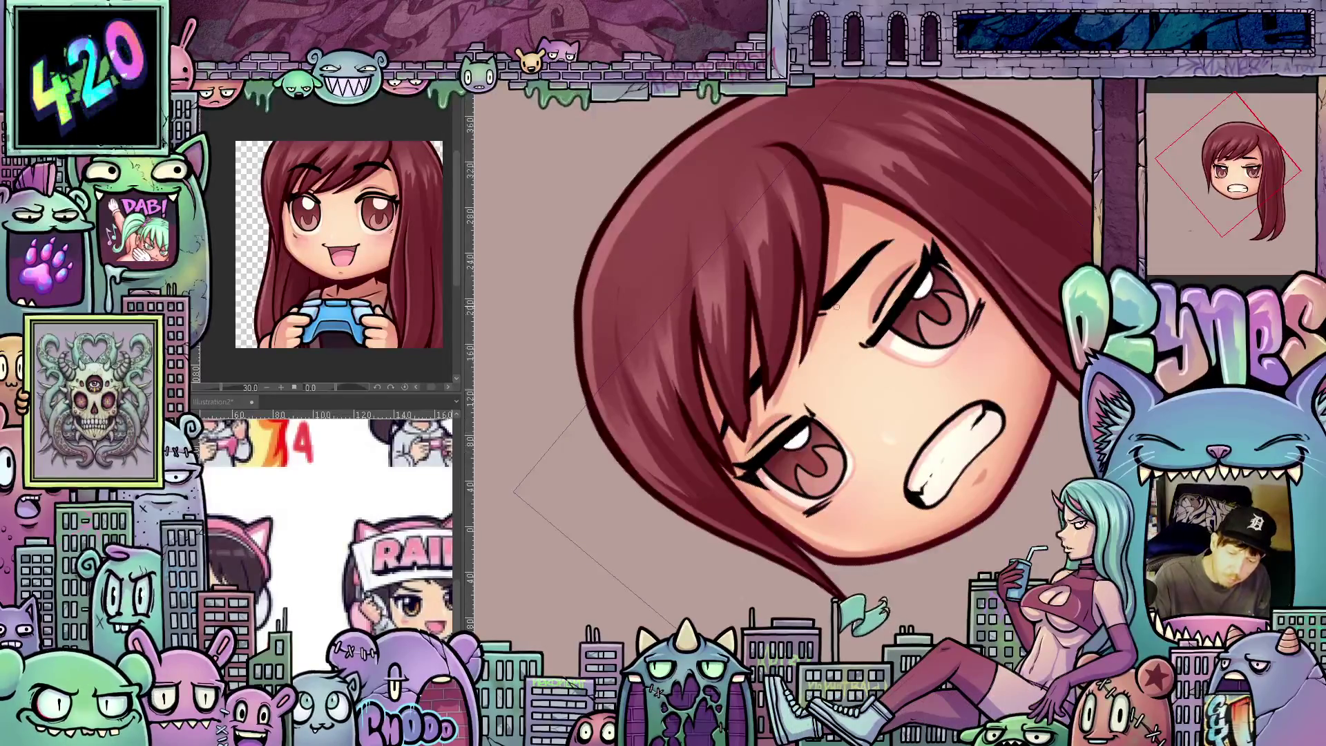
{"action": "mouse_move", "coordinate": [755, 378]}
{"action": "left_mouse_down"}
{"action": "mouse_move", "coordinate": [757, 401]}
{"action": "mouse_move", "coordinate": [915, 513]}
{"action": "mouse_move", "coordinate": [829, 484]}
{"action": "left_mouse_up"}
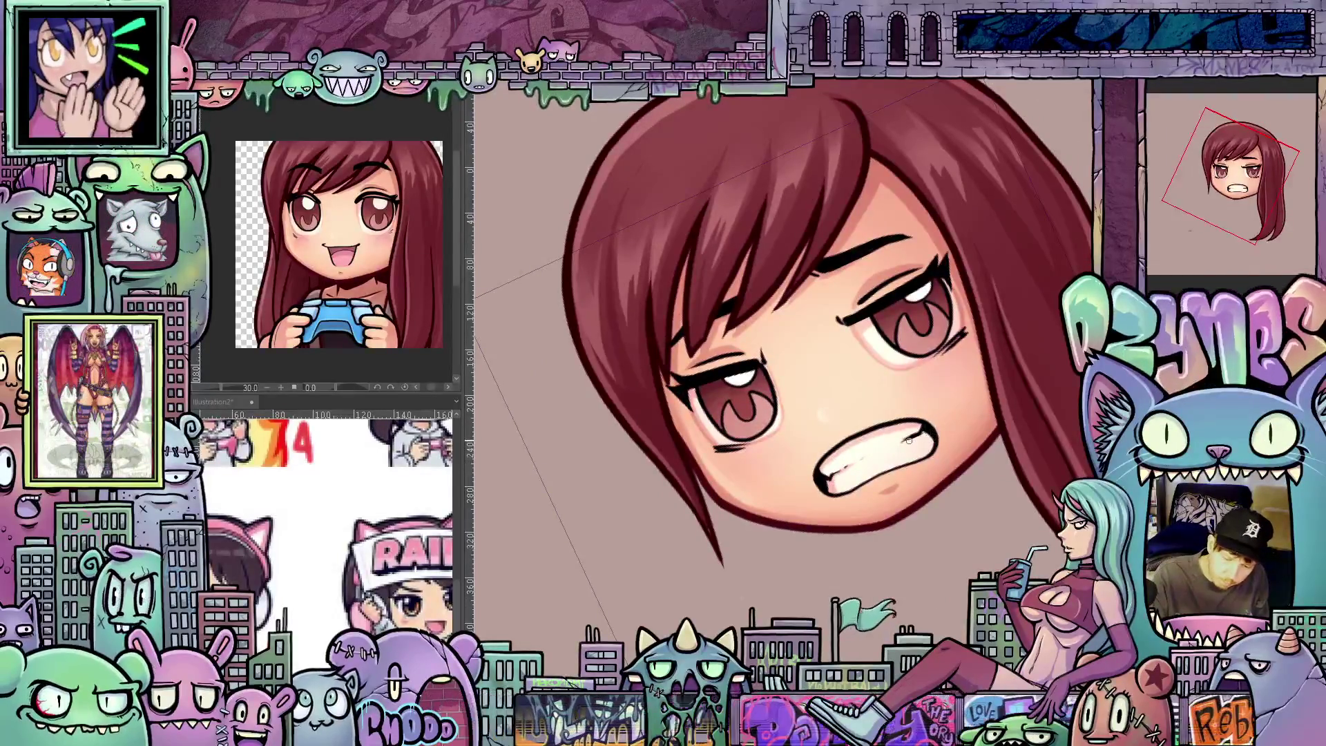
{"action": "left_click_drag", "start_coordinate": [934, 457], "coordinate": [876, 546]}
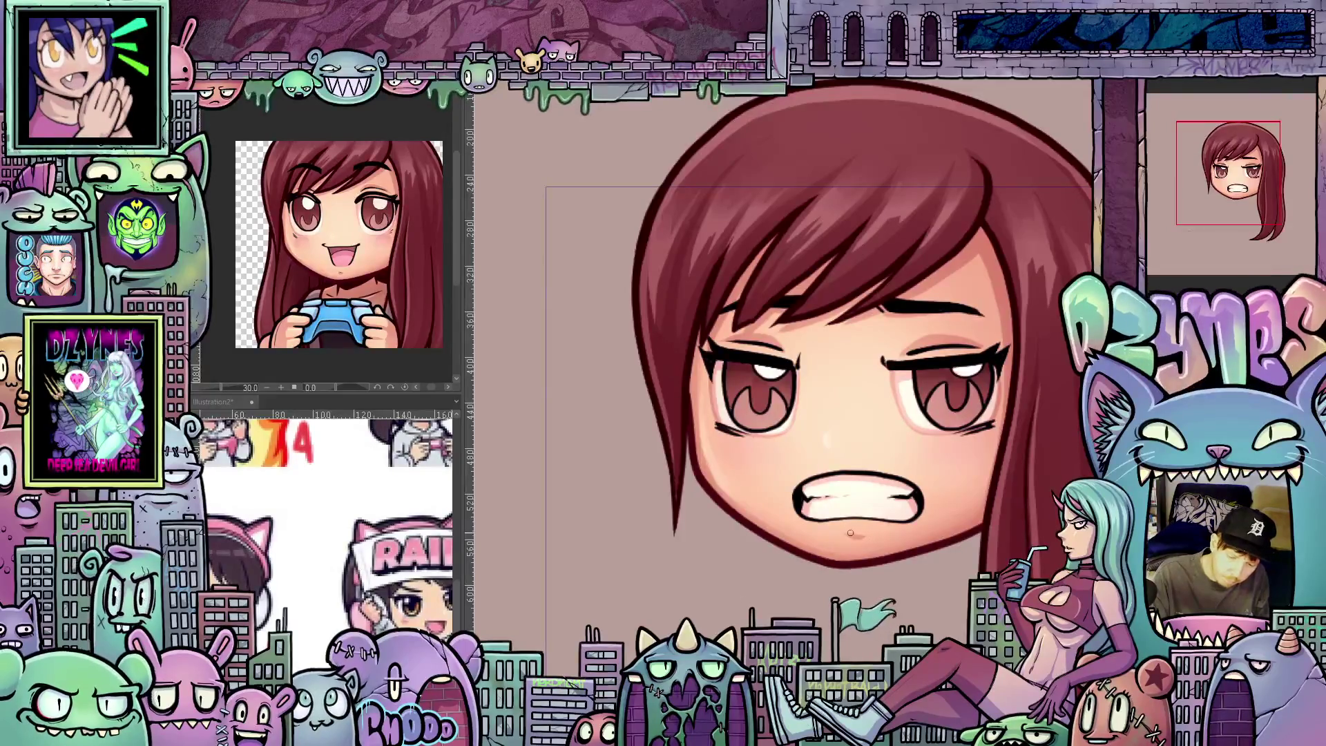
{"action": "mouse_move", "coordinate": [924, 545]}
{"action": "left_mouse_down"}
{"action": "mouse_move", "coordinate": [974, 572]}
{"action": "mouse_move", "coordinate": [927, 568]}
{"action": "left_mouse_up"}
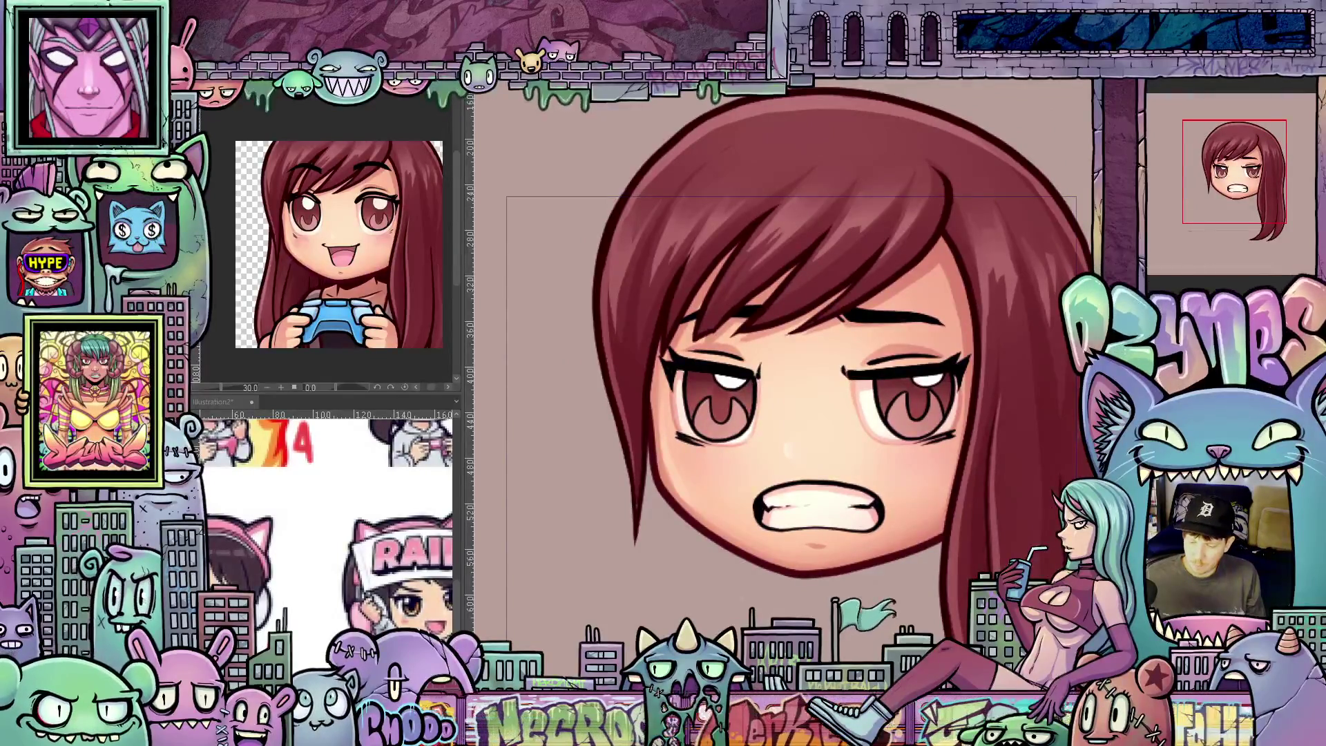
Step: Show the squinting angry expression and try, then undo, a darker reddish face fill
{"action": "key", "text": "ctrl+z"}
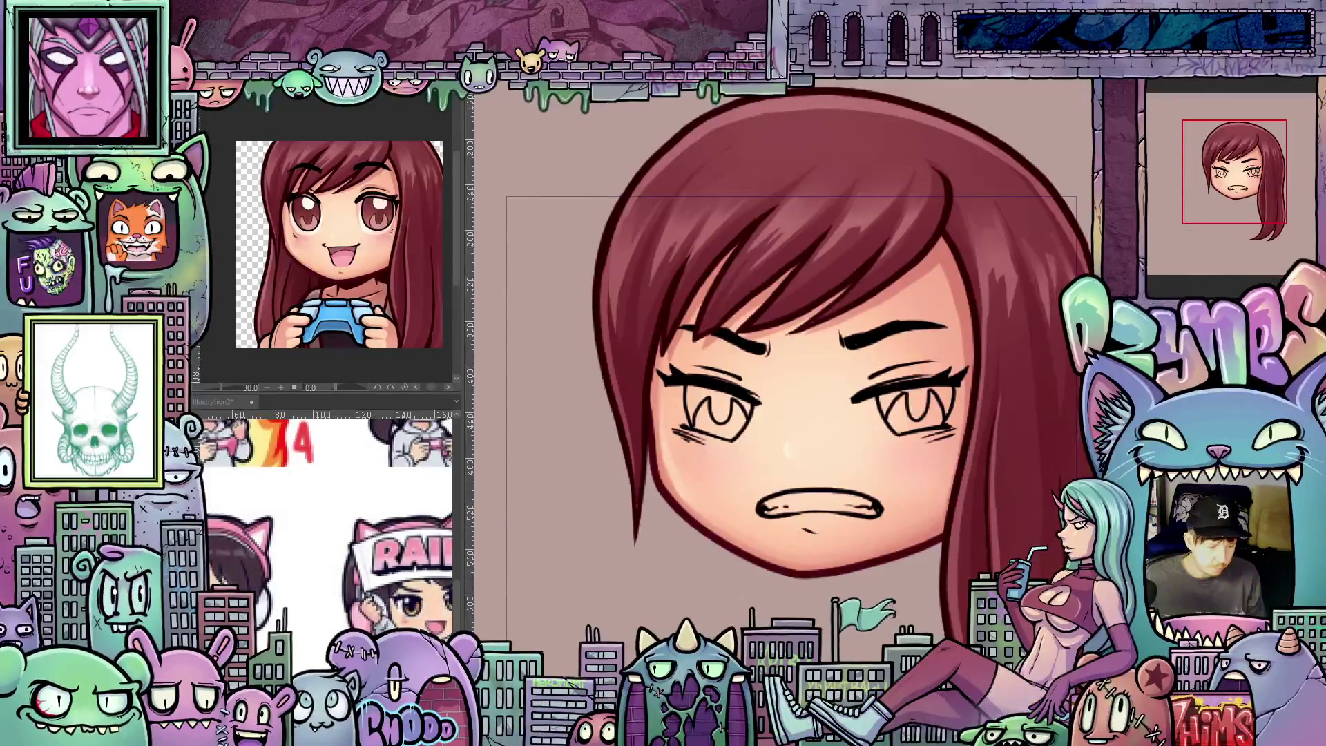
{"action": "mouse_move", "coordinate": [939, 610]}
{"action": "left_mouse_down"}
{"action": "mouse_move", "coordinate": [850, 492]}
{"action": "mouse_move", "coordinate": [902, 453]}
{"action": "mouse_move", "coordinate": [867, 477]}
{"action": "left_mouse_up"}
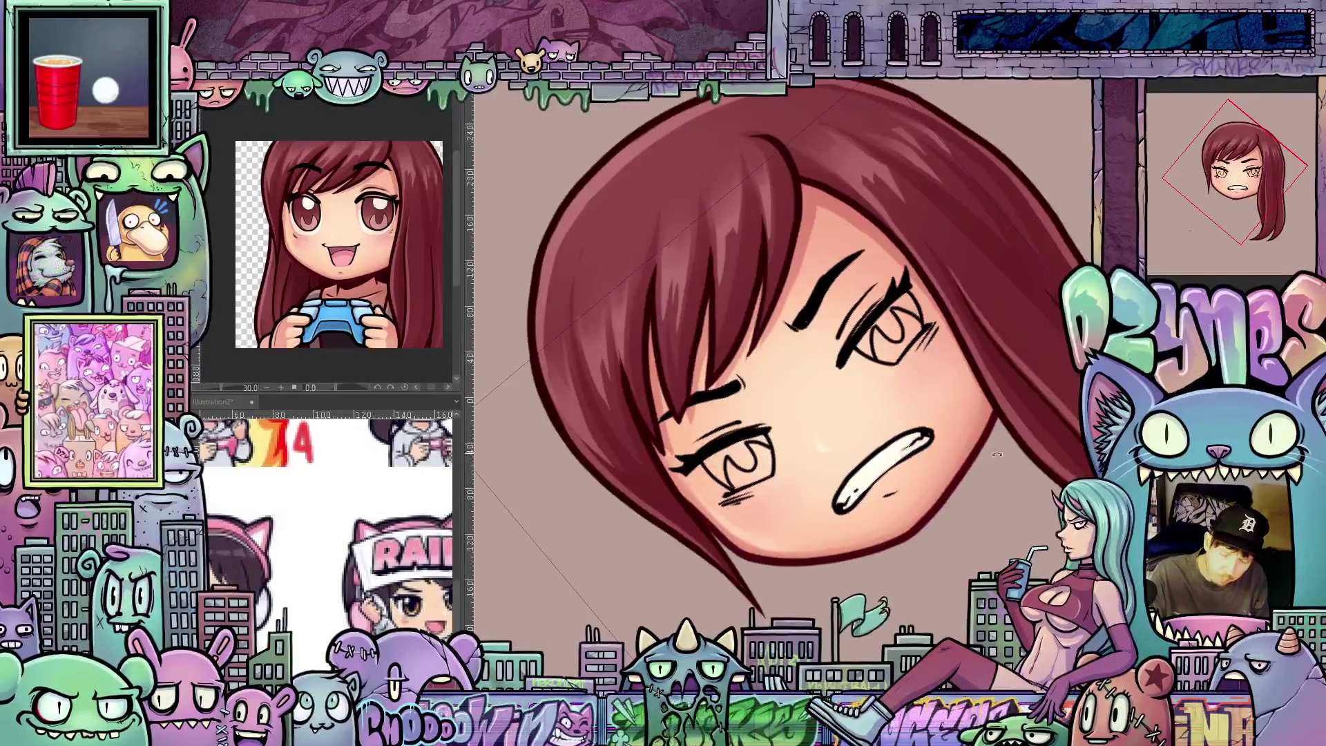
{"action": "left_click_drag", "start_coordinate": [877, 469], "coordinate": [598, 573]}
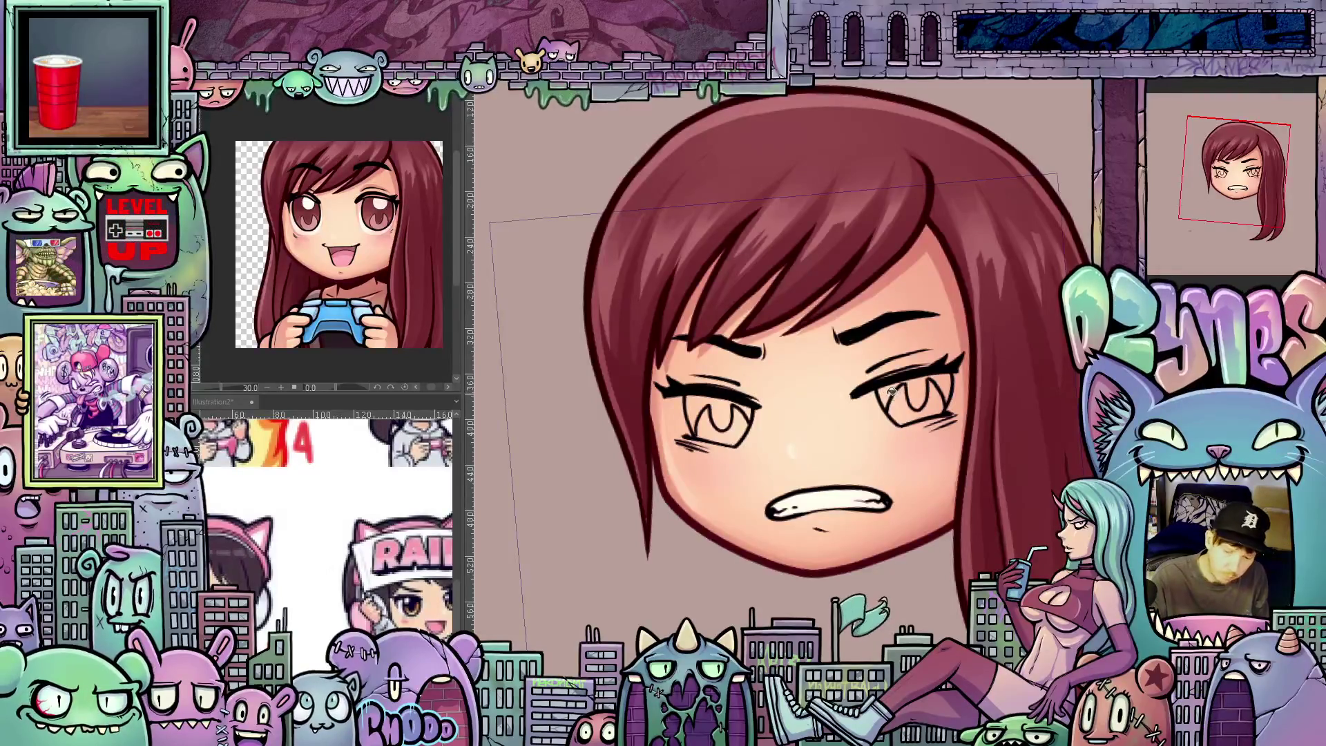
{"action": "left_click", "coordinate": [911, 398]}
{"action": "key", "text": "ctrl+z"}
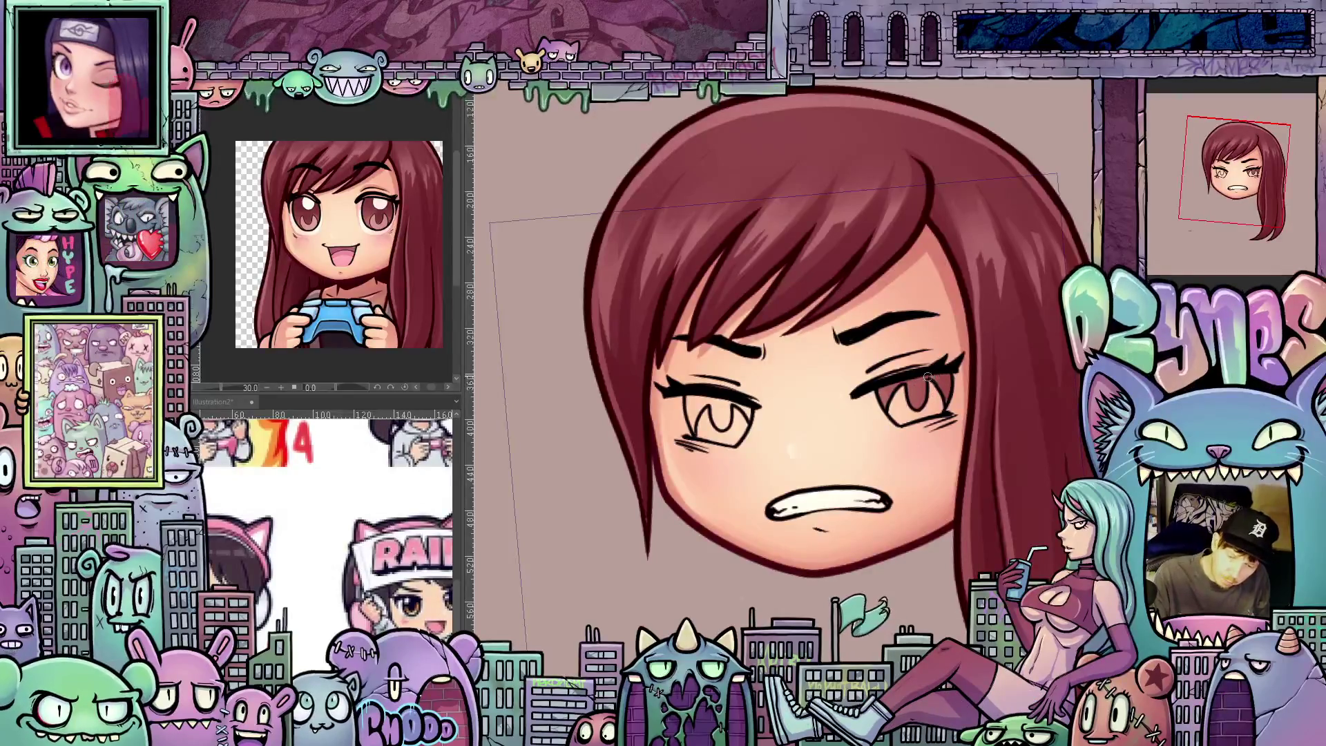
Step: Fill the left iris brown, darken its upper part, and highlight the right eye's lower rim
{"action": "left_click", "coordinate": [722, 417]}
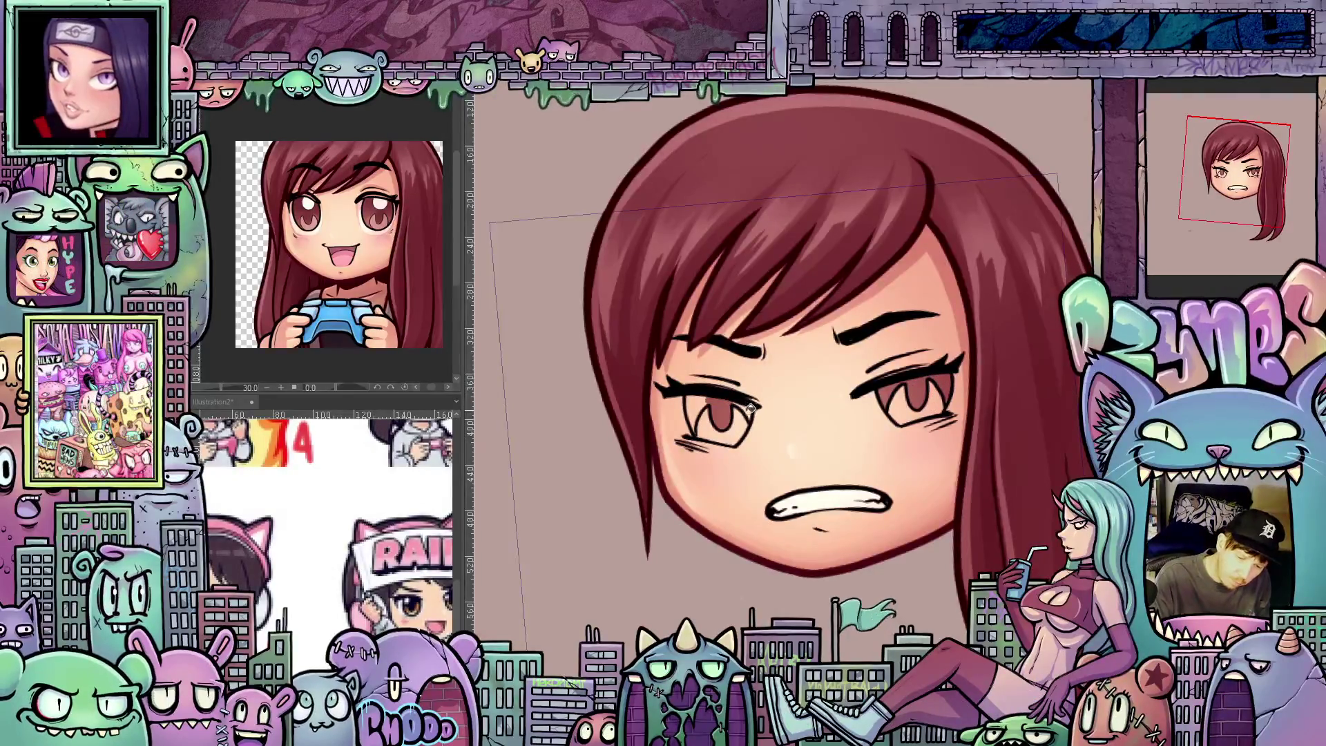
{"action": "left_click", "coordinate": [712, 407]}
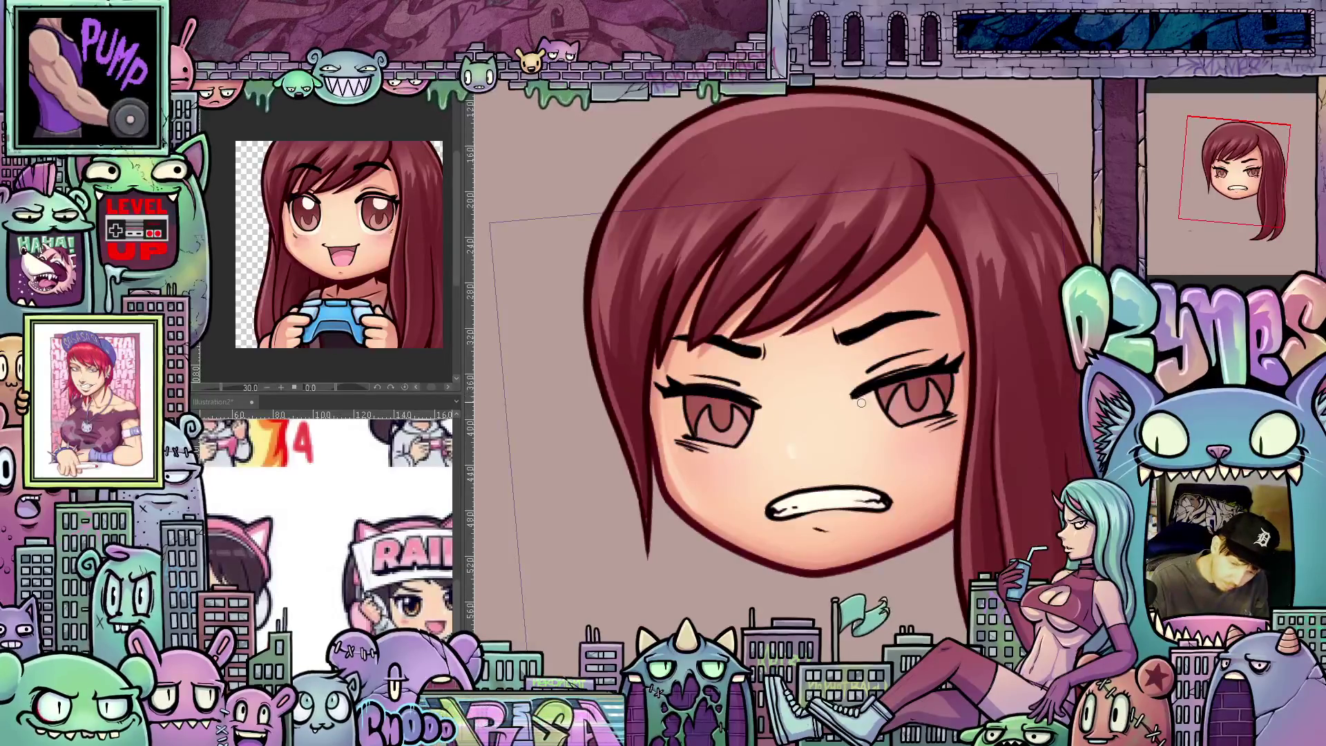
{"action": "mouse_move", "coordinate": [864, 408]}
{"action": "left_mouse_down"}
{"action": "mouse_move", "coordinate": [902, 434]}
{"action": "mouse_move", "coordinate": [888, 423]}
{"action": "left_mouse_up"}
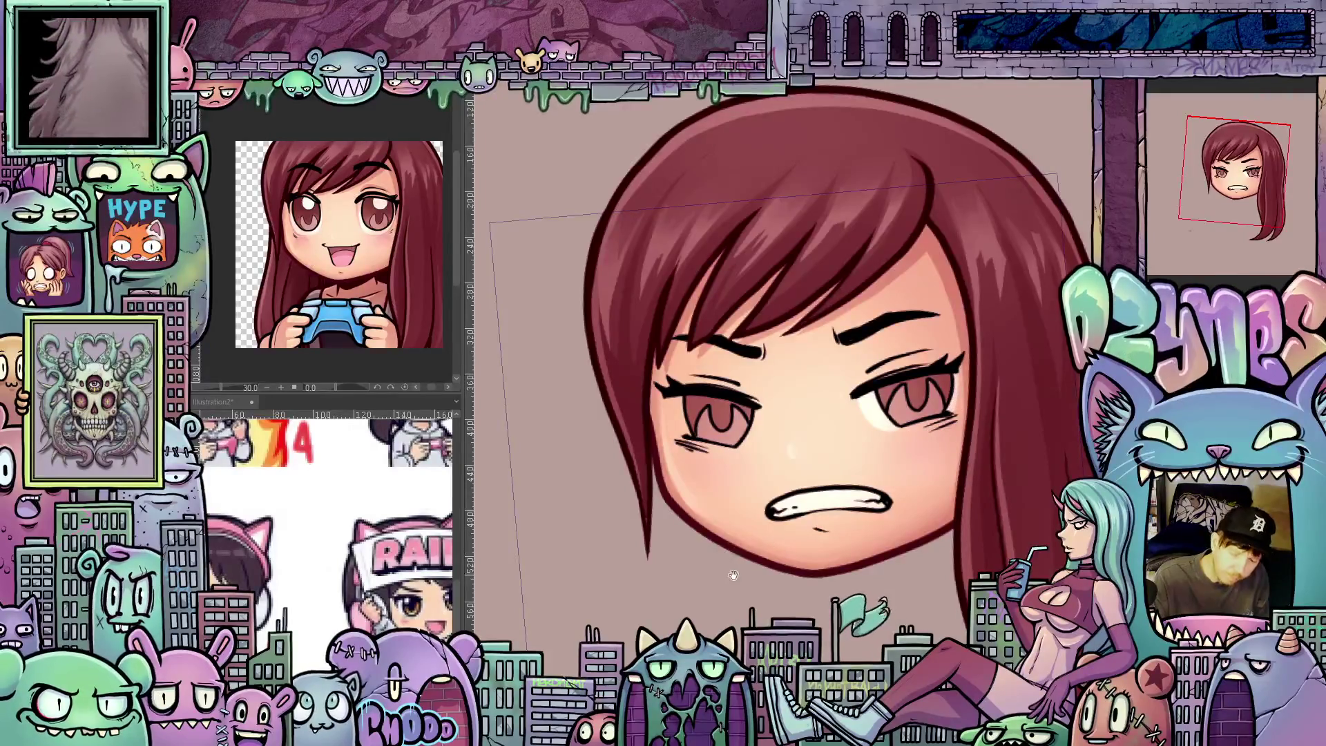
Step: Pan, rotate and mirror the view to check the eye highlight and face symmetry
{"action": "left_click_drag", "start_coordinate": [731, 574], "coordinate": [794, 634]}
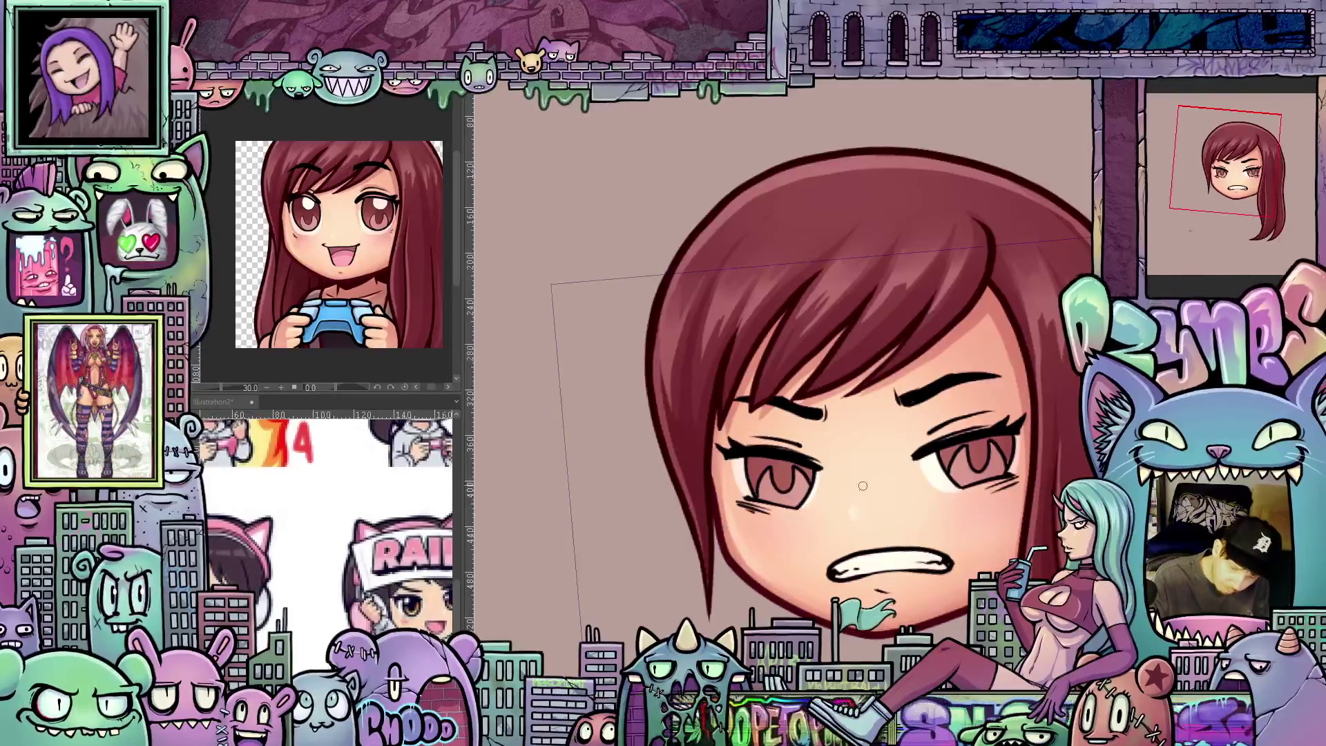
{"action": "mouse_move", "coordinate": [968, 552]}
{"action": "left_mouse_down"}
{"action": "mouse_move", "coordinate": [958, 515]}
{"action": "mouse_move", "coordinate": [995, 432]}
{"action": "left_mouse_up"}
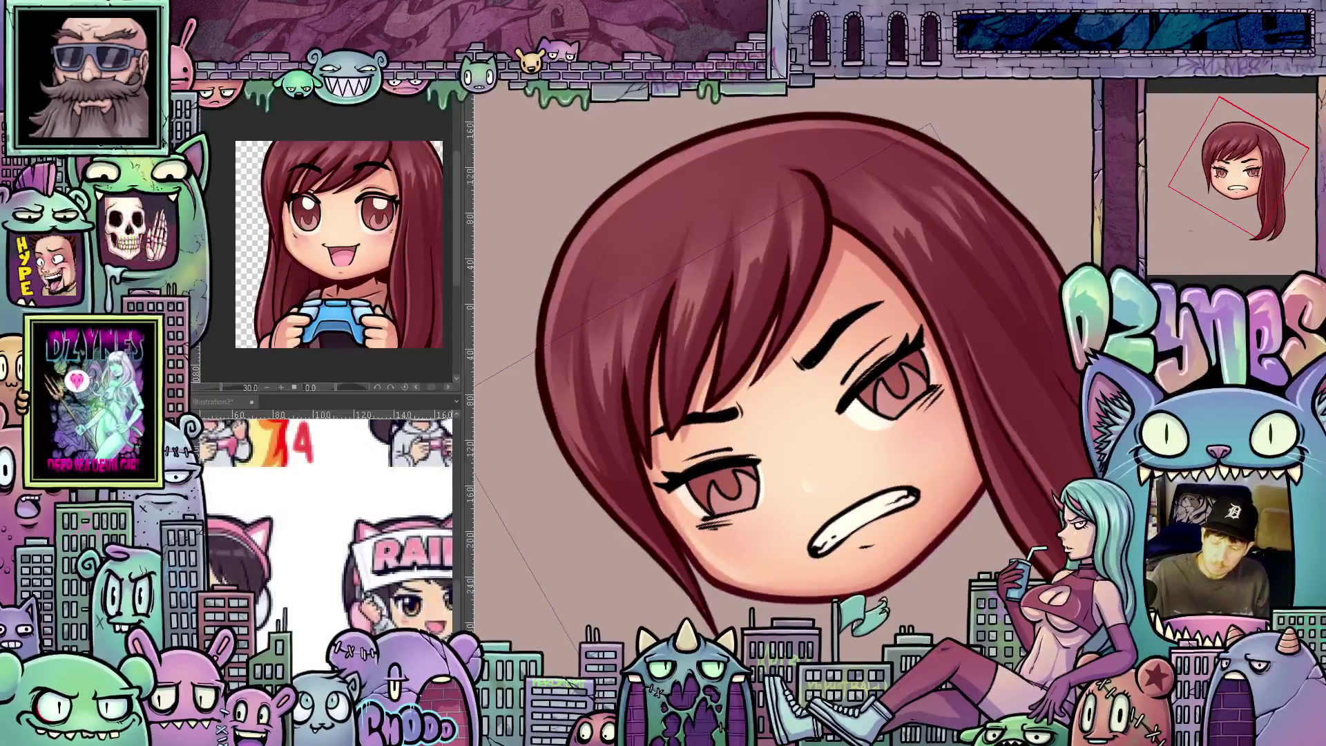
{"action": "left_click_drag", "start_coordinate": [1023, 349], "coordinate": [1006, 381]}
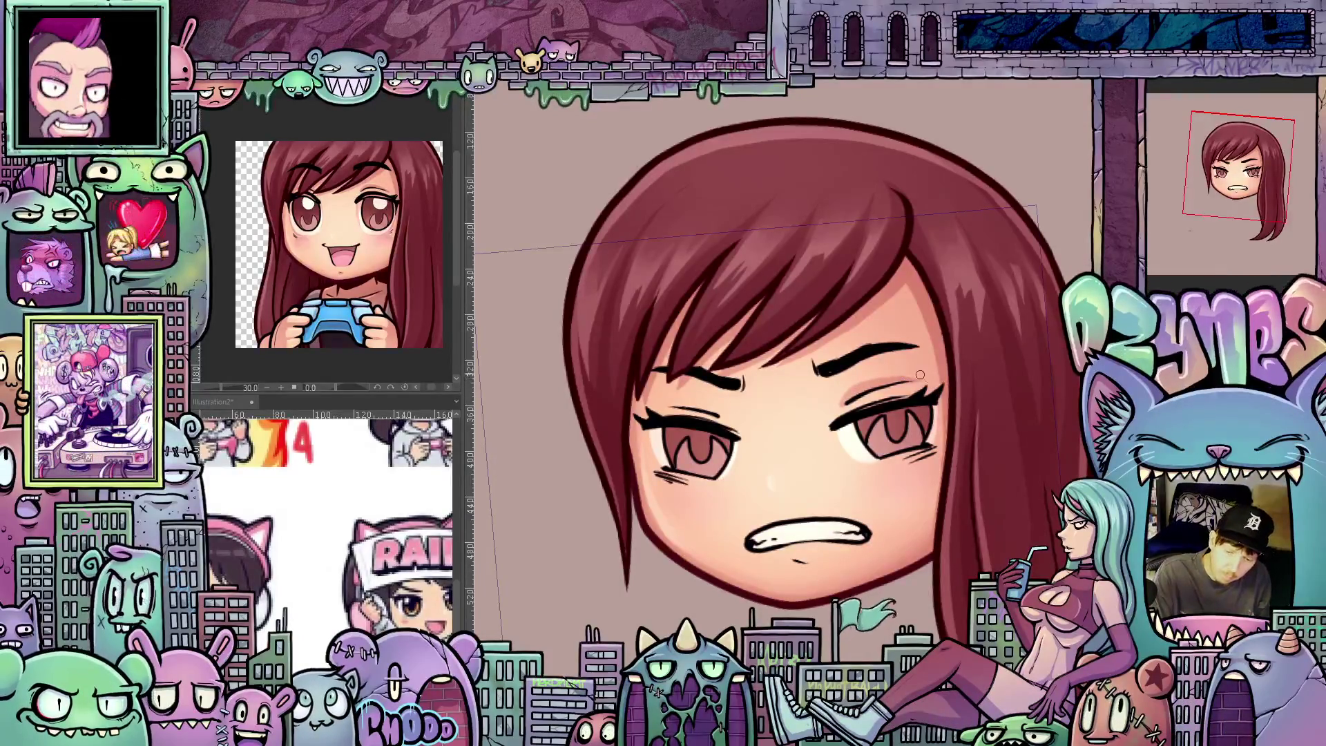
{"action": "left_click_drag", "start_coordinate": [907, 512], "coordinate": [775, 455]}
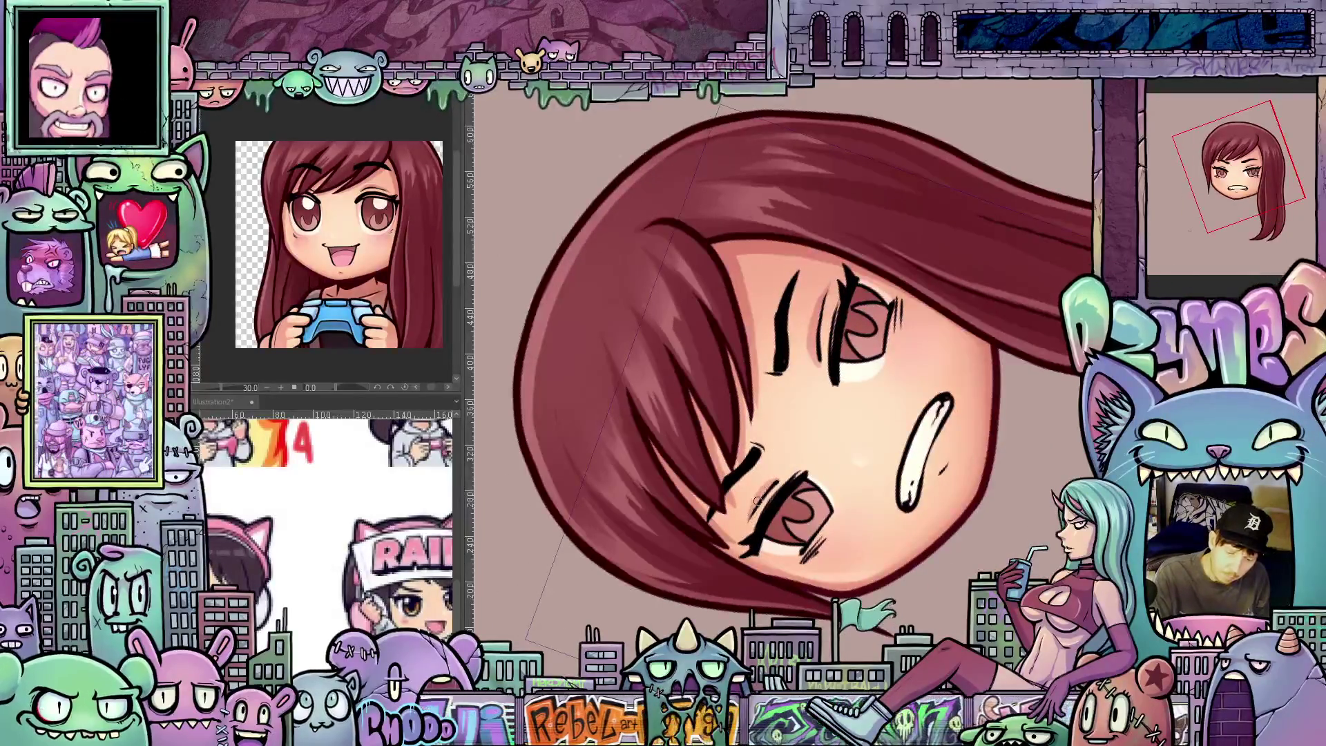
{"action": "mouse_move", "coordinate": [783, 477]}
{"action": "left_mouse_down"}
{"action": "mouse_move", "coordinate": [836, 442]}
{"action": "mouse_move", "coordinate": [815, 459]}
{"action": "left_mouse_up"}
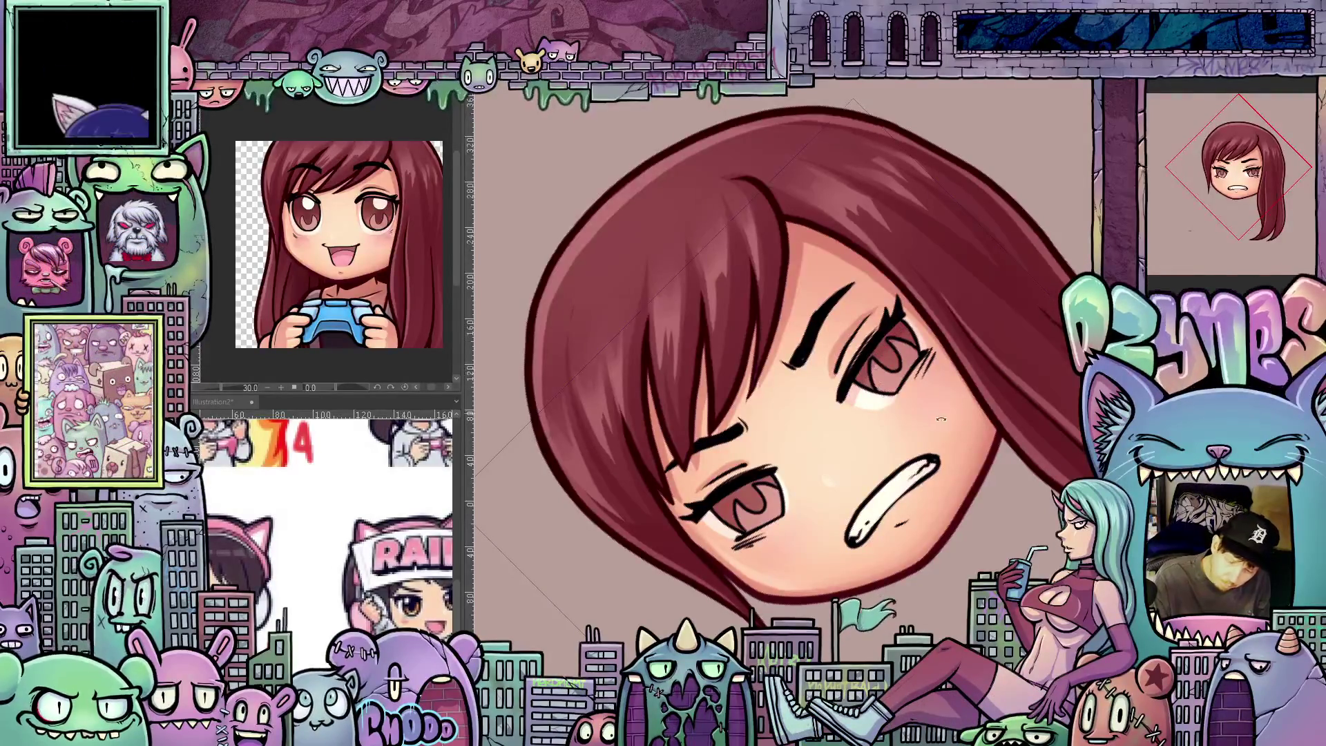
{"action": "key", "text": "h"}
{"action": "key", "text": "-"}
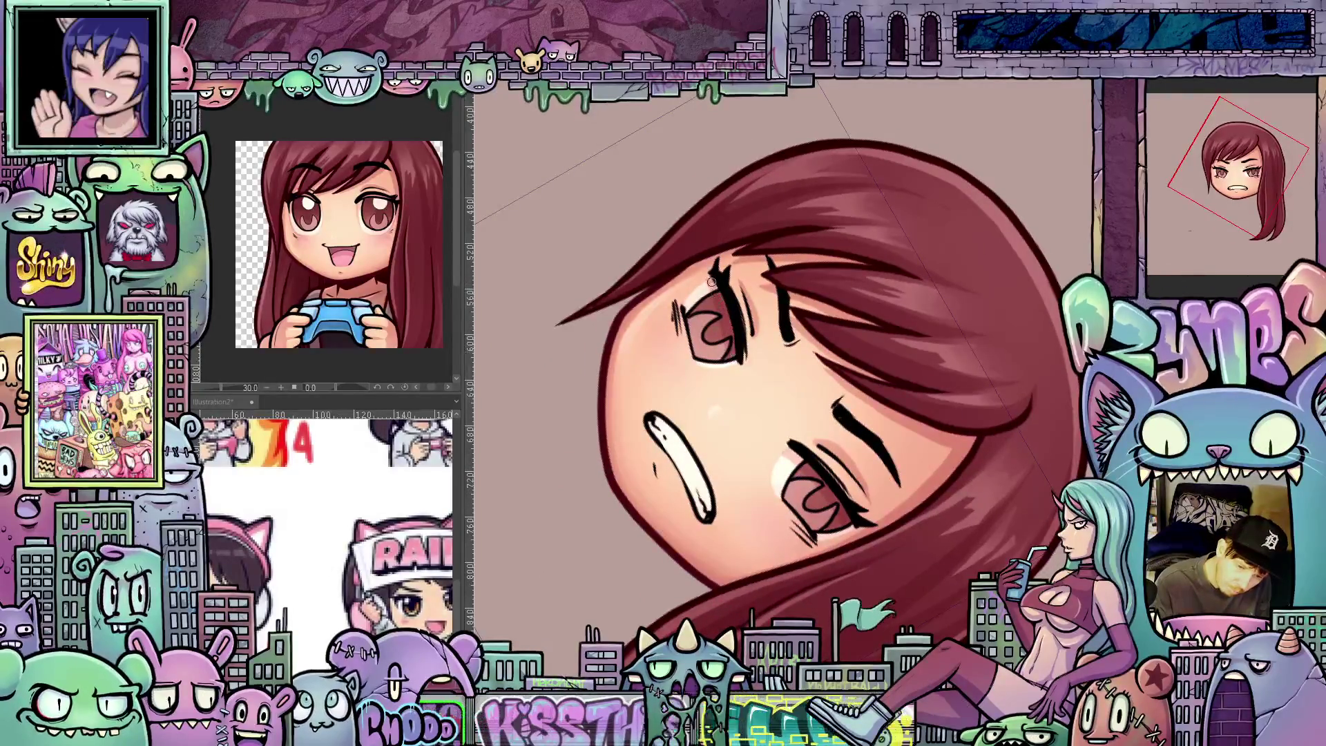
{"action": "mouse_move", "coordinate": [911, 364]}
{"action": "left_mouse_down"}
{"action": "mouse_move", "coordinate": [885, 259]}
{"action": "mouse_move", "coordinate": [850, 238]}
{"action": "left_mouse_up"}
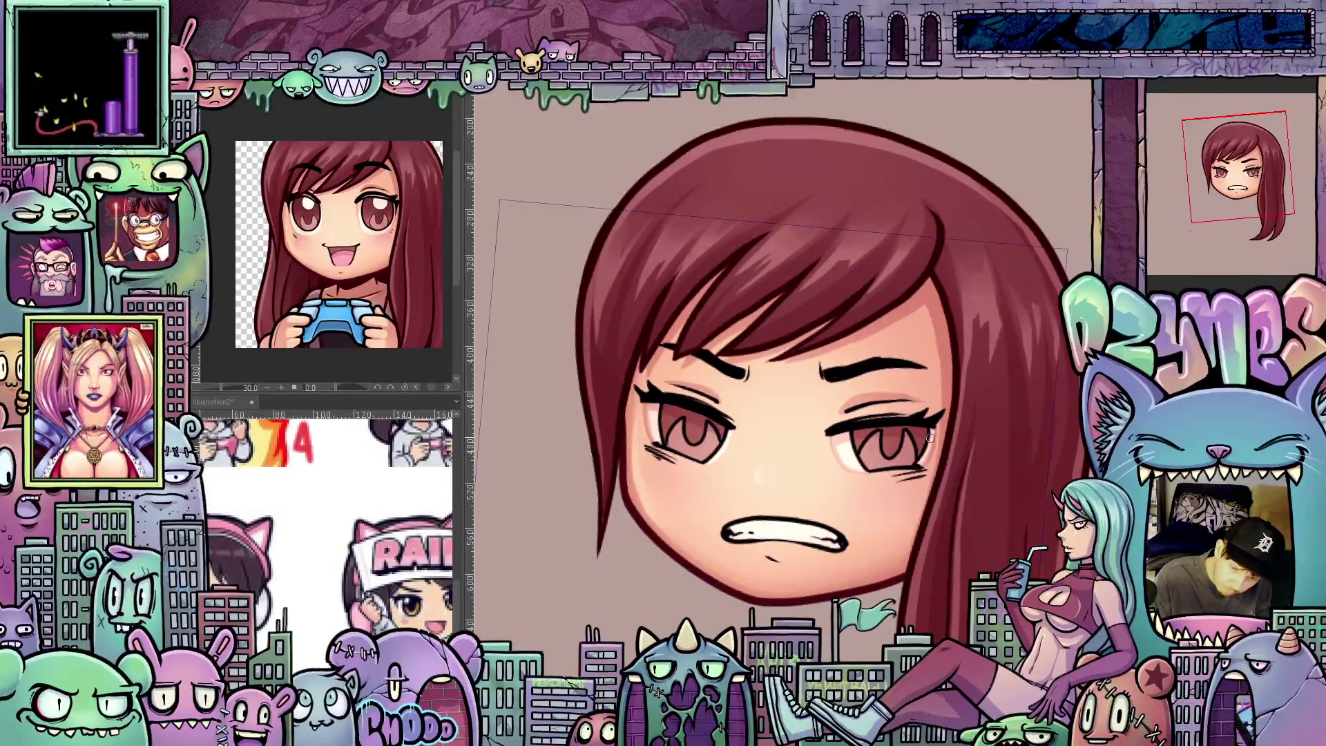
{"action": "key", "text": "ctrl+at"}
{"action": "left_click_drag", "start_coordinate": [948, 465], "coordinate": [891, 419]}
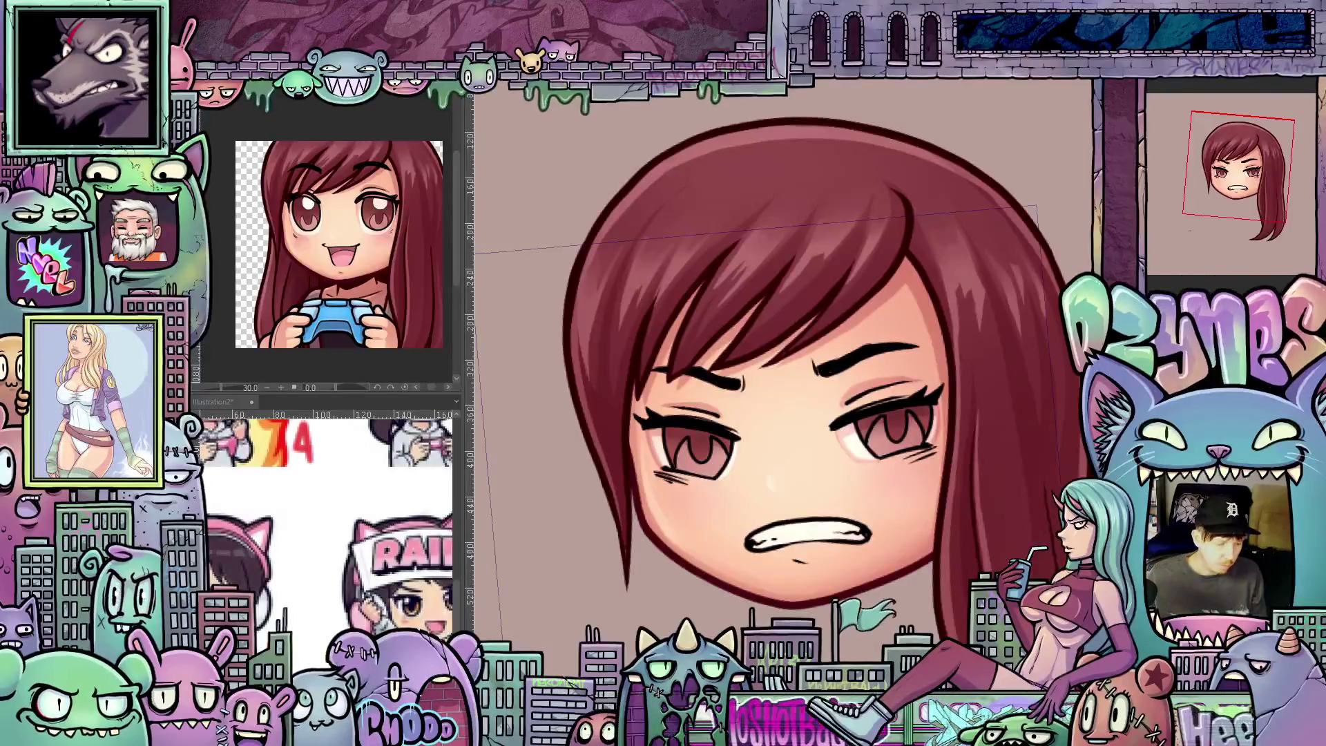
{"action": "left_click_drag", "start_coordinate": [857, 415], "coordinate": [912, 517]}
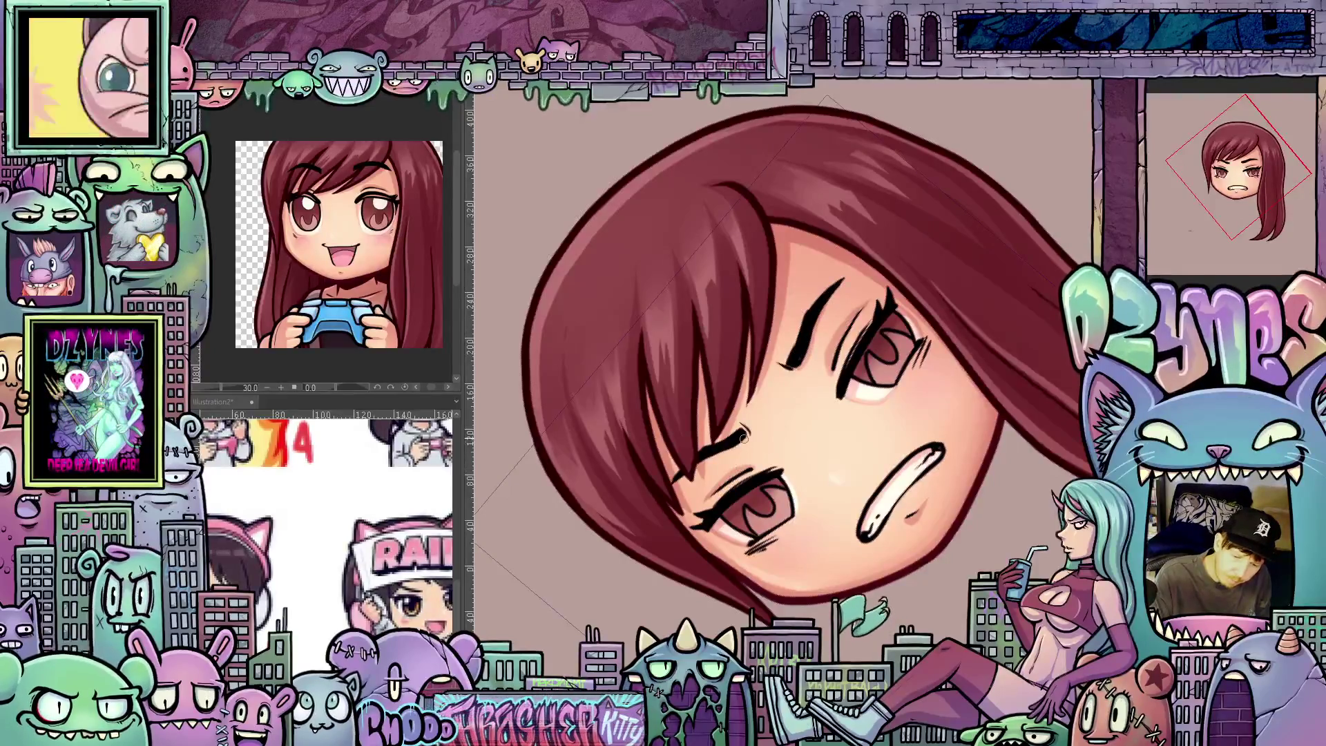
{"action": "left_click_drag", "start_coordinate": [867, 418], "coordinate": [959, 541]}
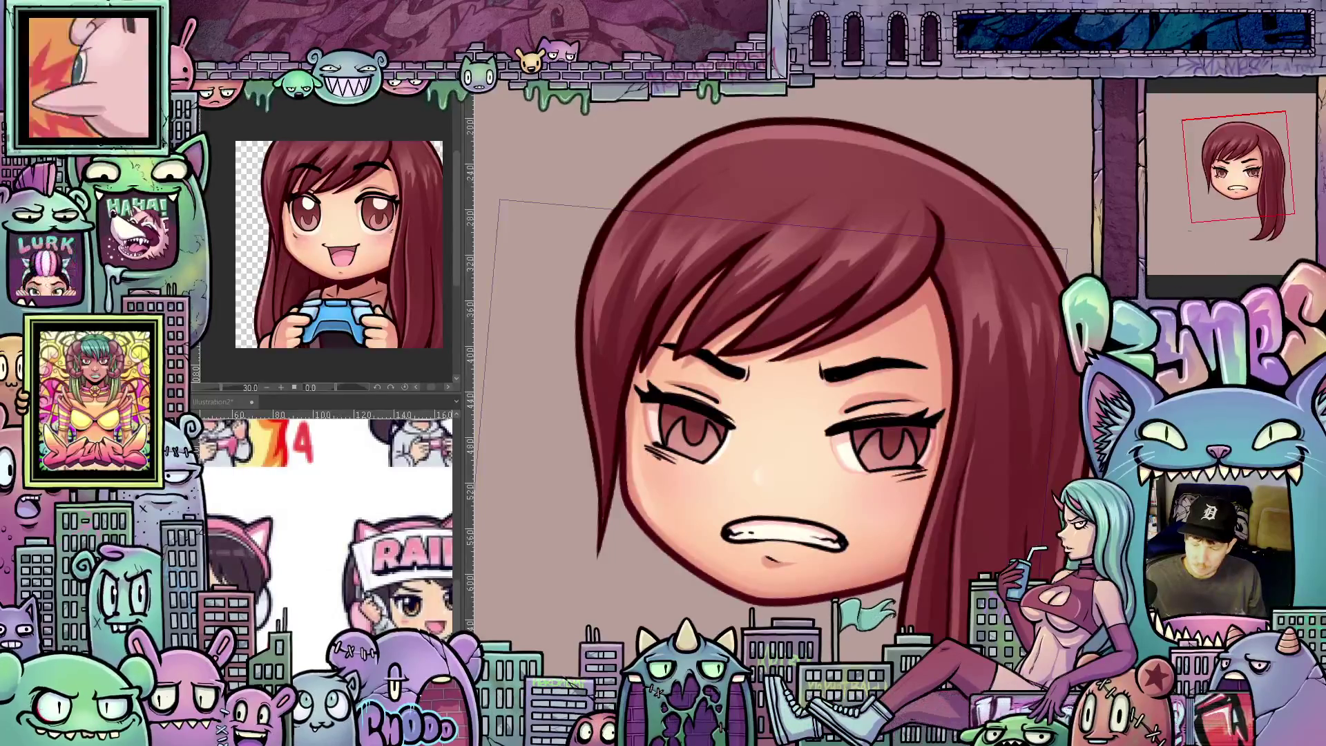
Step: Show the closed-eye squinting variant and rotate the view to touch it up
{"action": "key", "text": "ctrl+Right"}
{"action": "key", "text": "minus"}
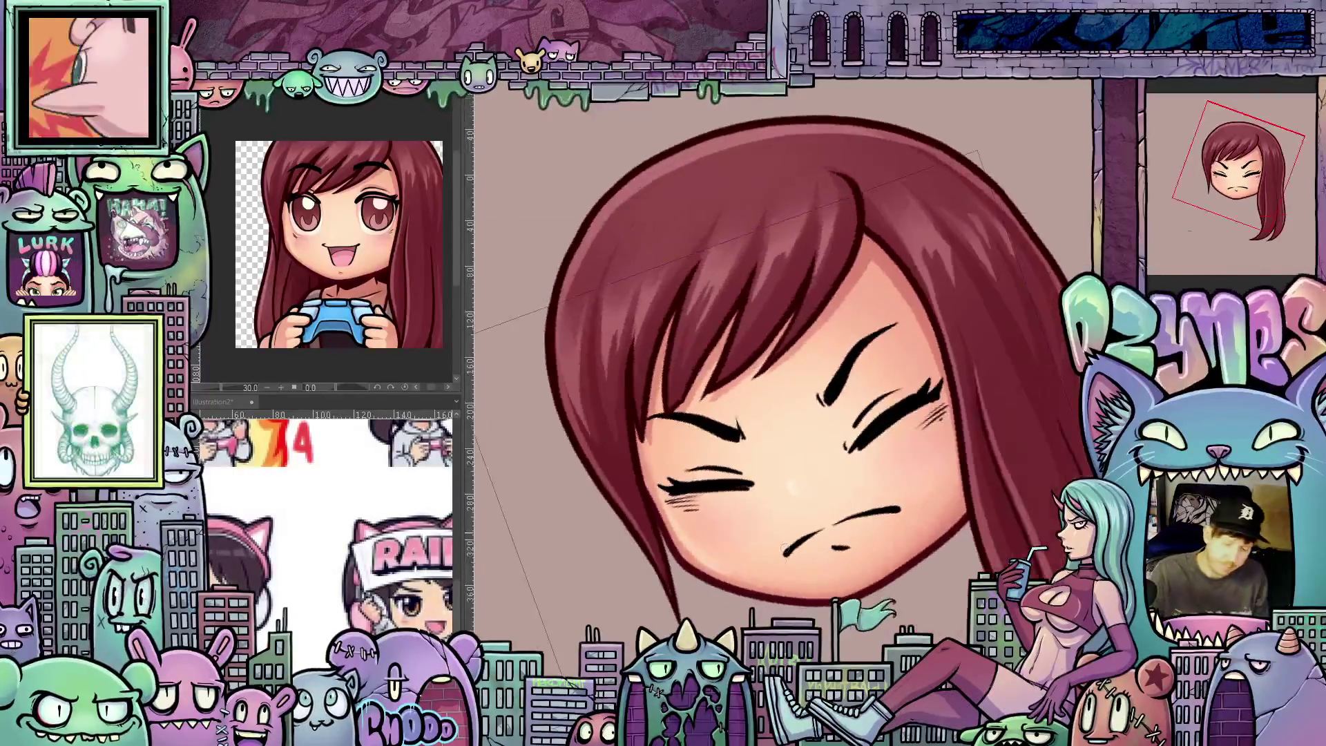
{"action": "key", "text": "asciicircum"}
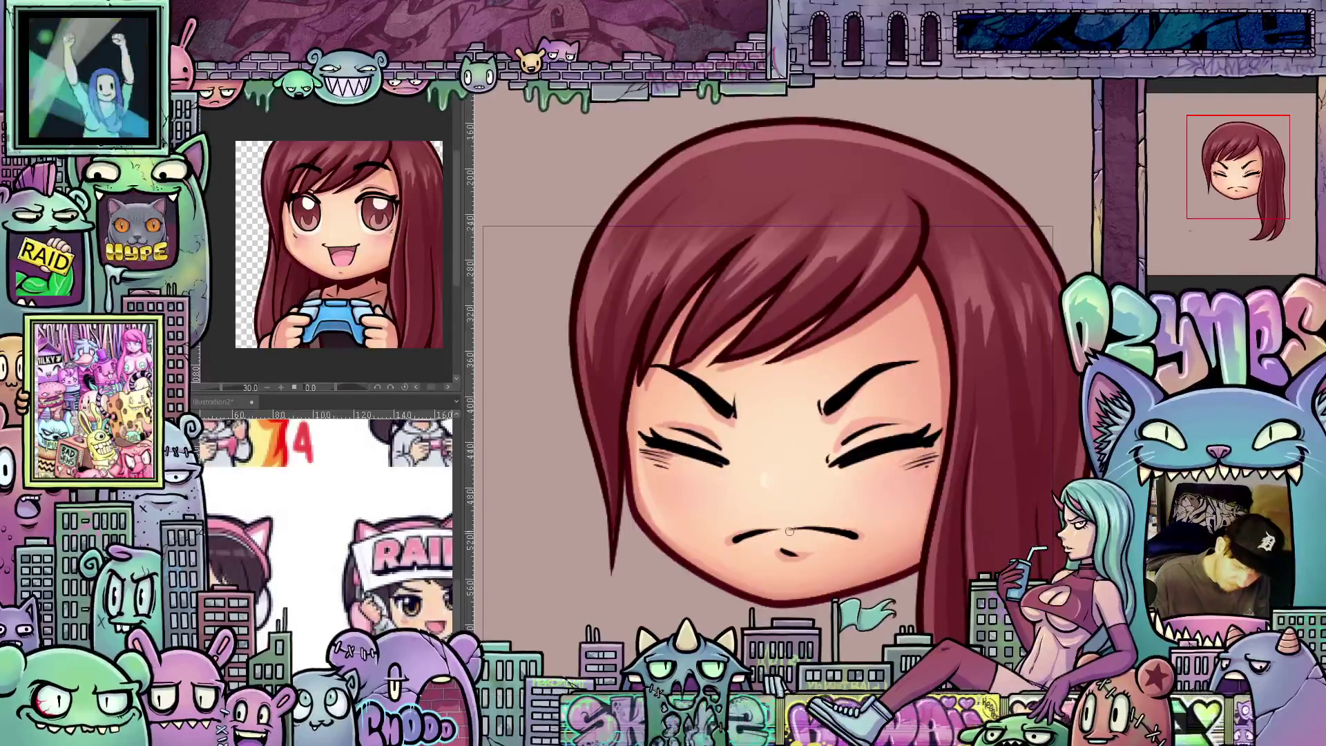
{"action": "left_click_drag", "start_coordinate": [794, 530], "coordinate": [907, 473]}
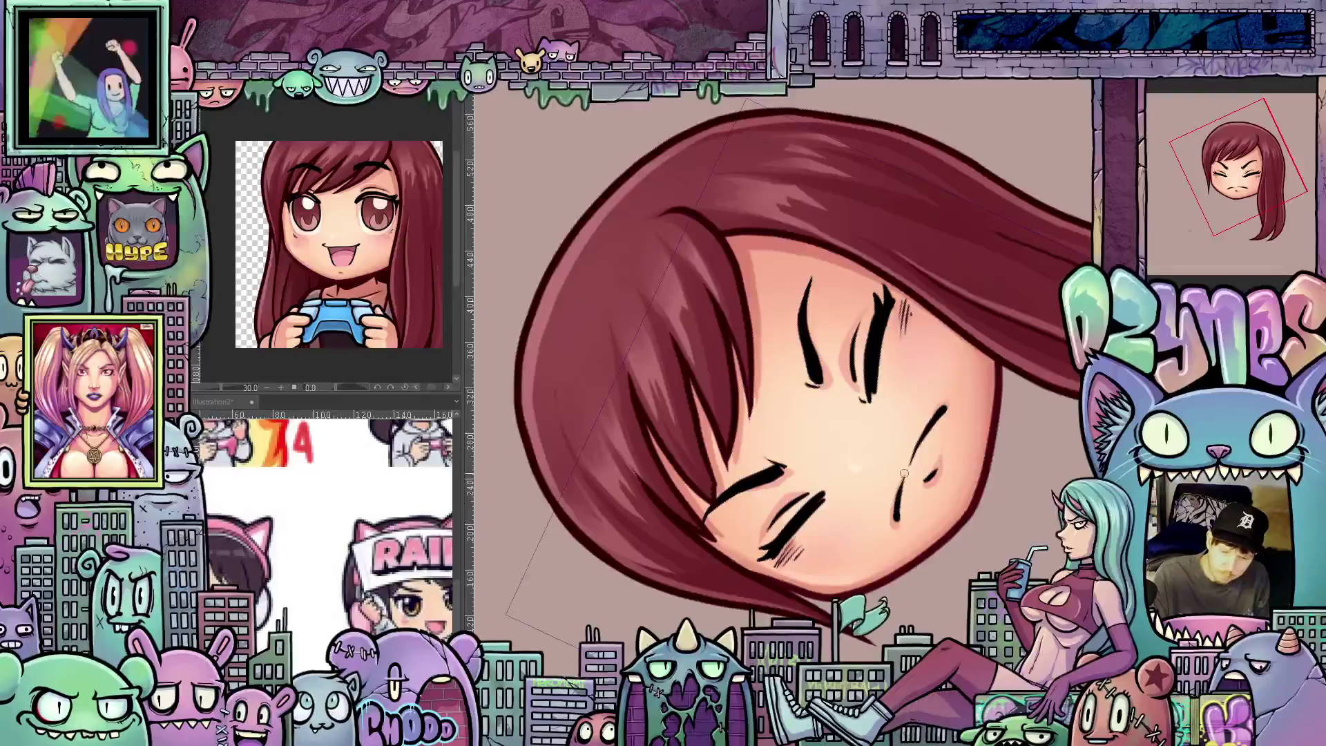
{"action": "mouse_move", "coordinate": [913, 456]}
{"action": "left_mouse_down"}
{"action": "mouse_move", "coordinate": [912, 571]}
{"action": "mouse_move", "coordinate": [928, 518]}
{"action": "left_mouse_up"}
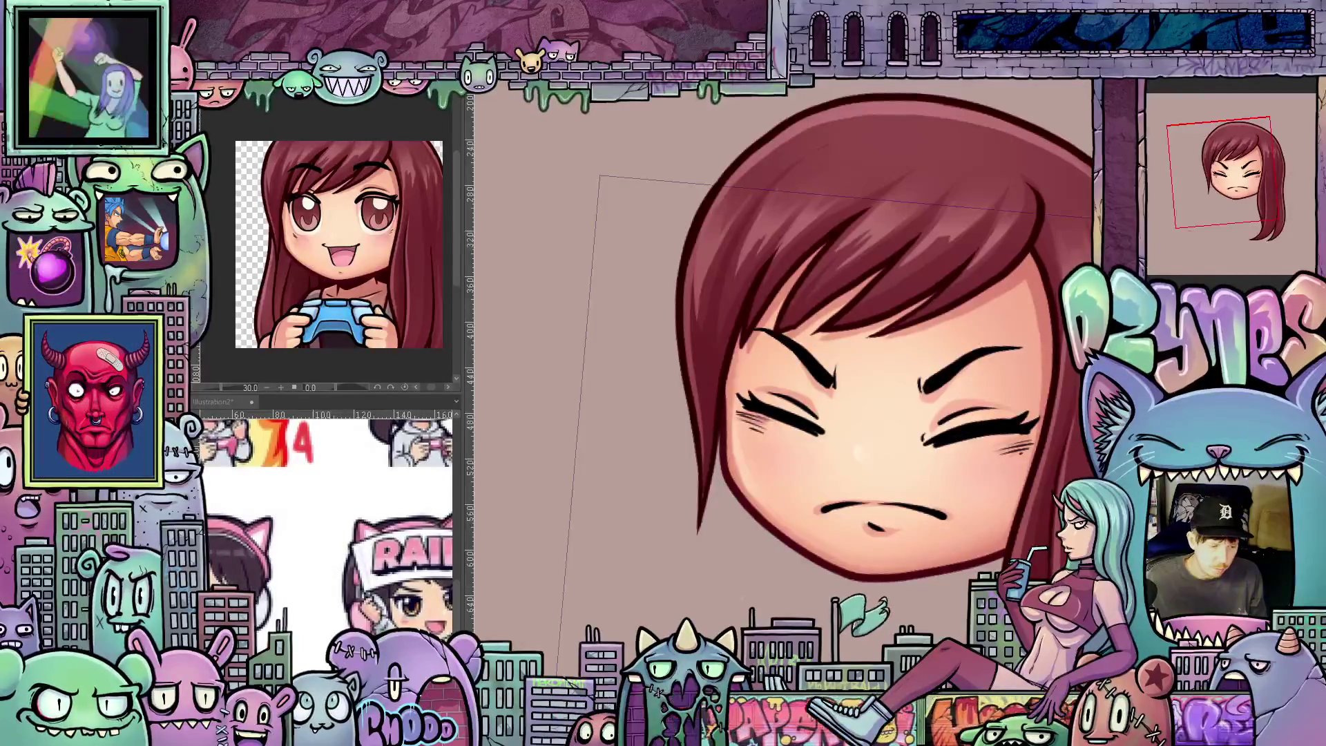
{"action": "left_click_drag", "start_coordinate": [863, 346], "coordinate": [932, 418]}
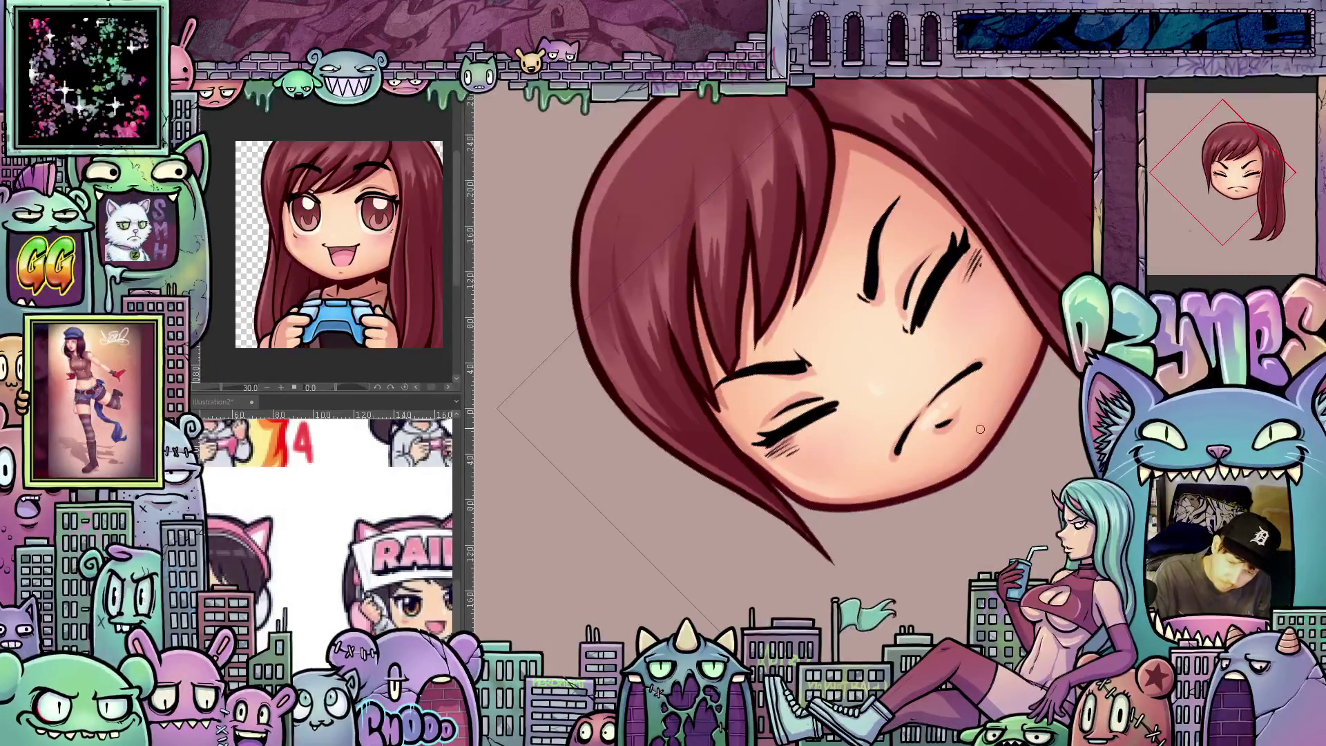
{"action": "left_click_drag", "start_coordinate": [904, 305], "coordinate": [814, 404]}
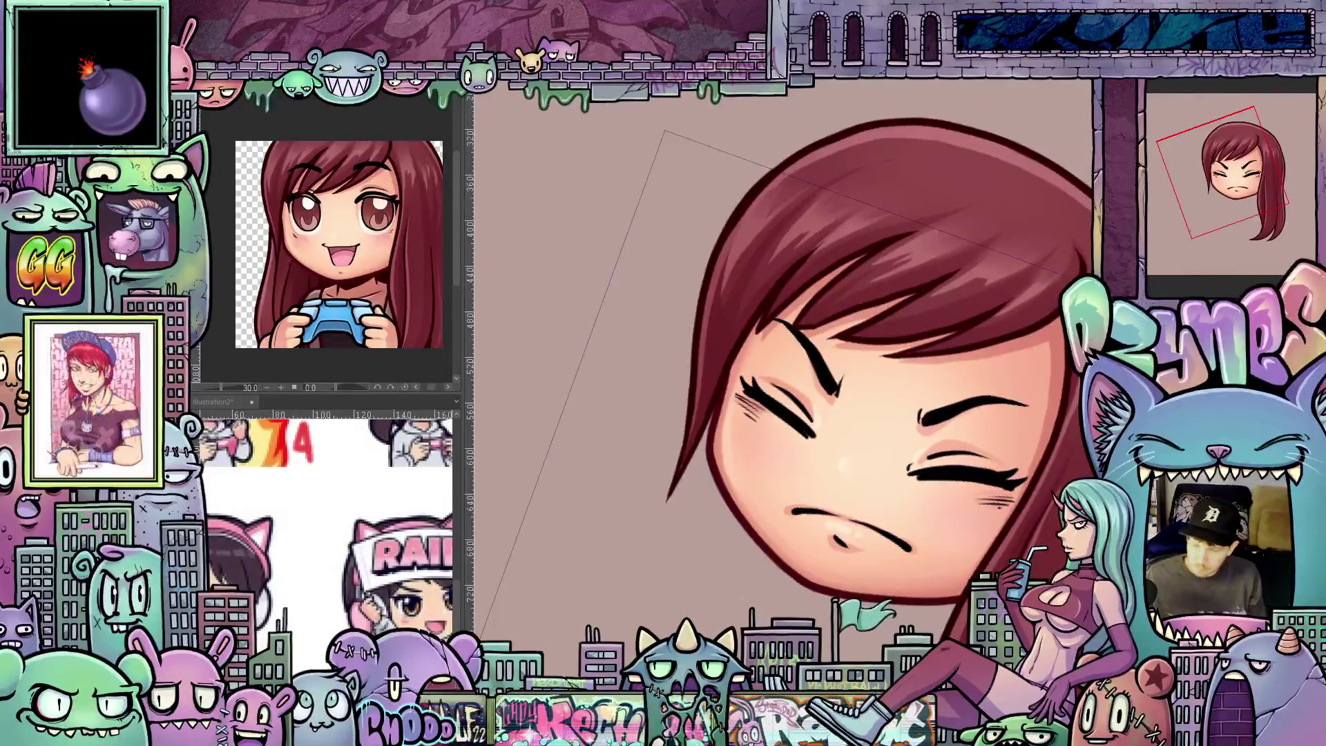
Step: Compare the squinting and open-eyed variants, ending on the open-eyed angry face
{"action": "left_click_drag", "start_coordinate": [891, 373], "coordinate": [923, 351]}
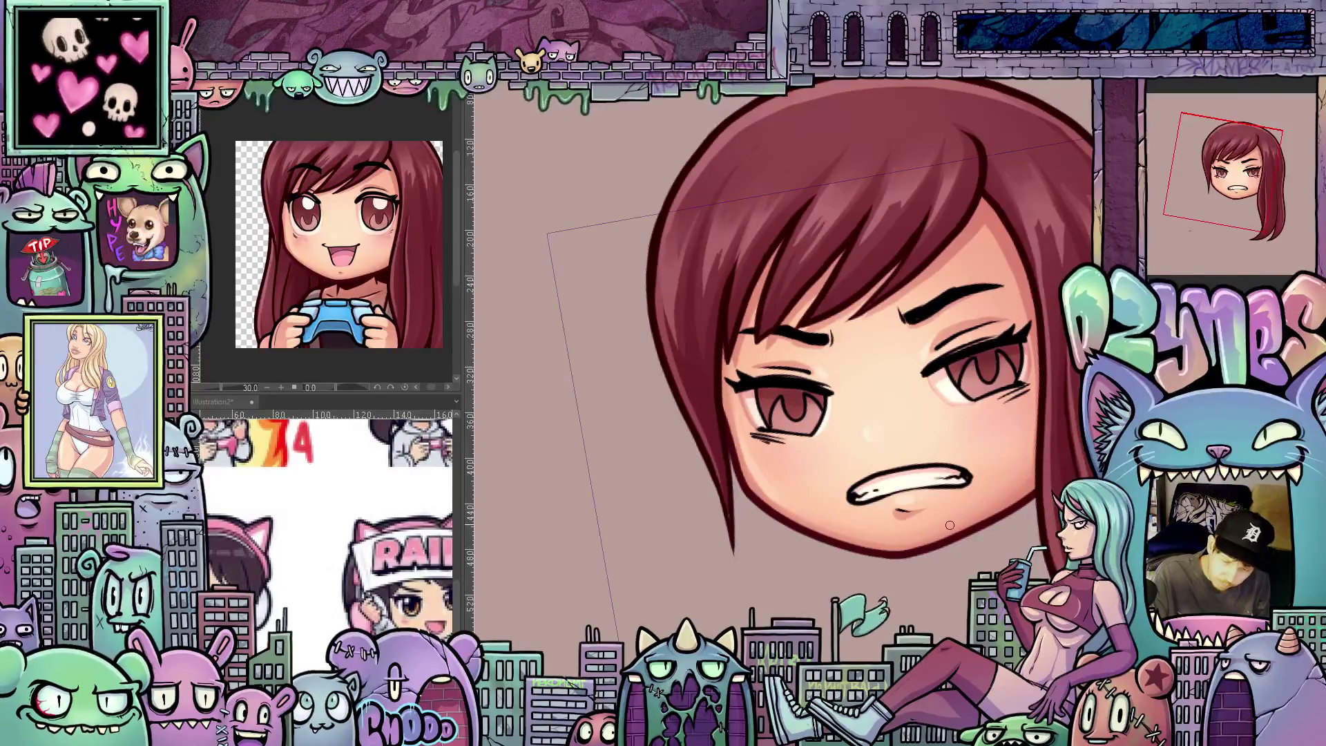
{"action": "key", "text": "ctrl+z"}
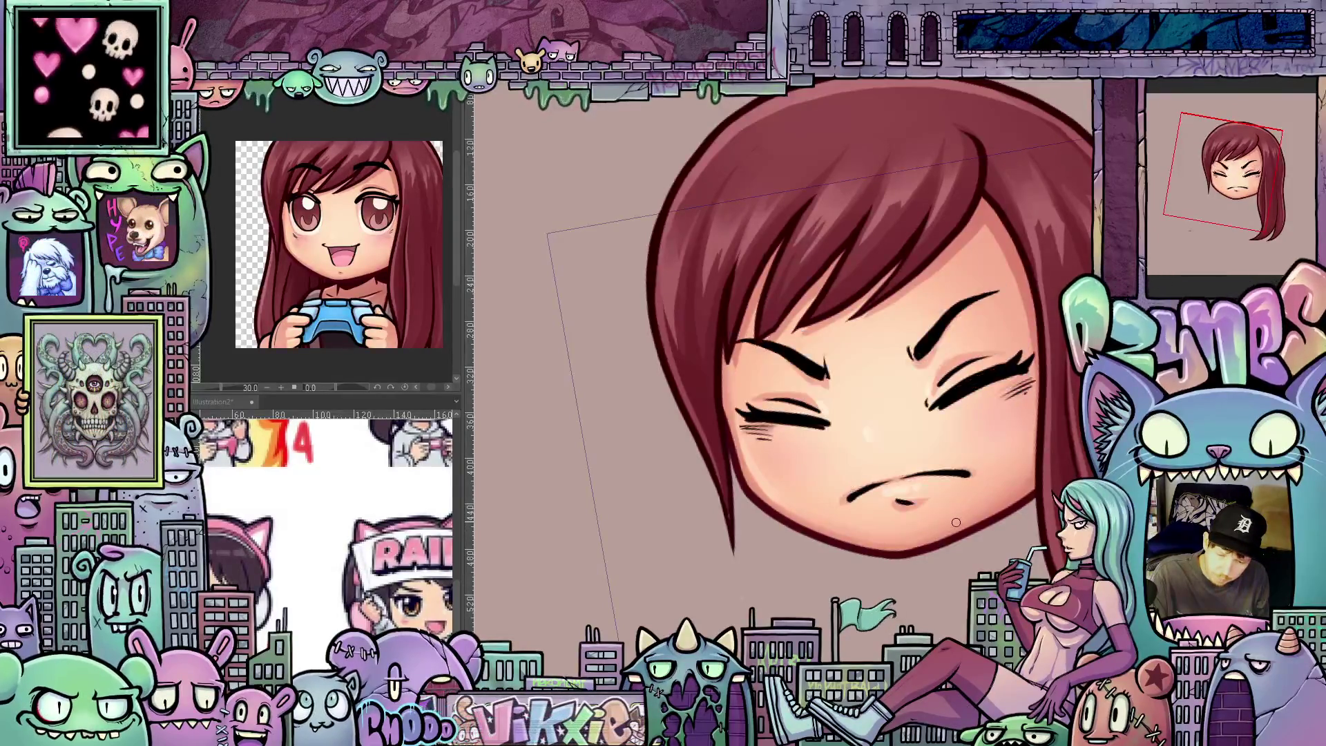
{"action": "key", "text": "ctrl+y"}
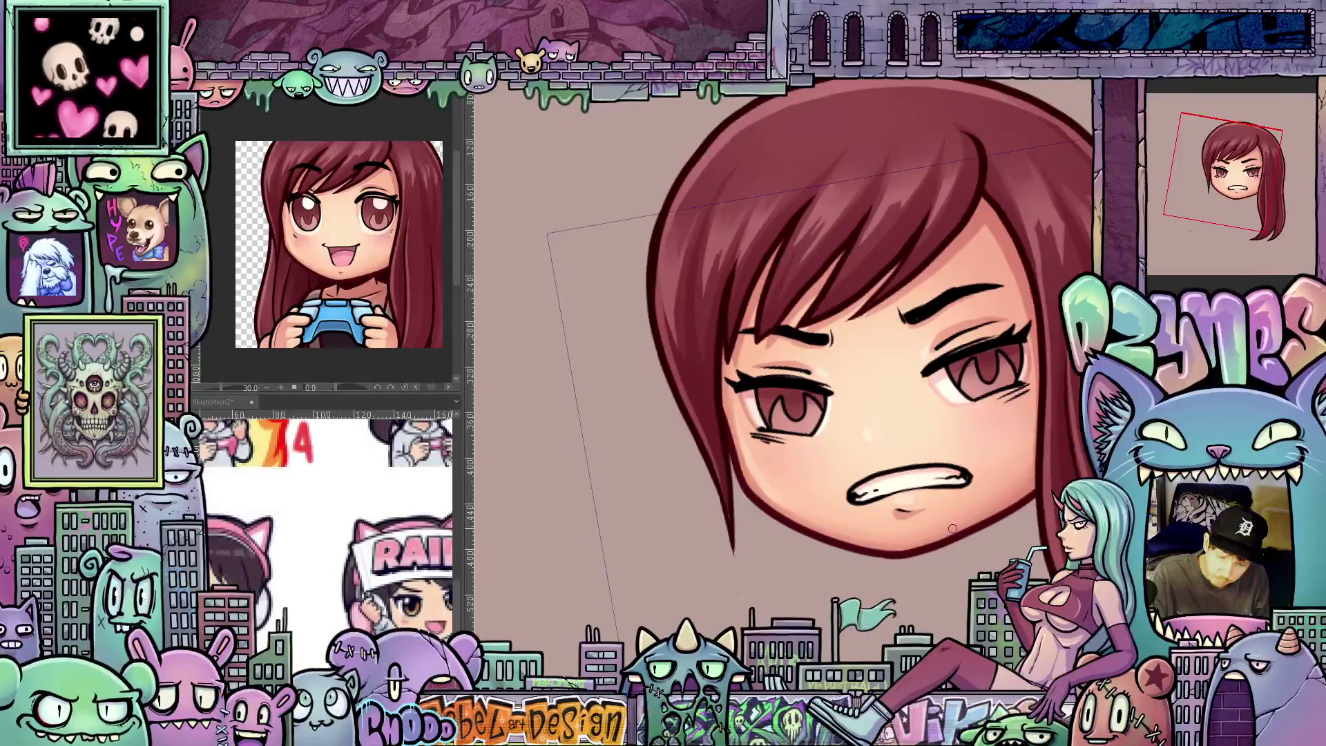
{"action": "key", "text": "ctrl+z"}
{"action": "key", "text": "ctrl+y"}
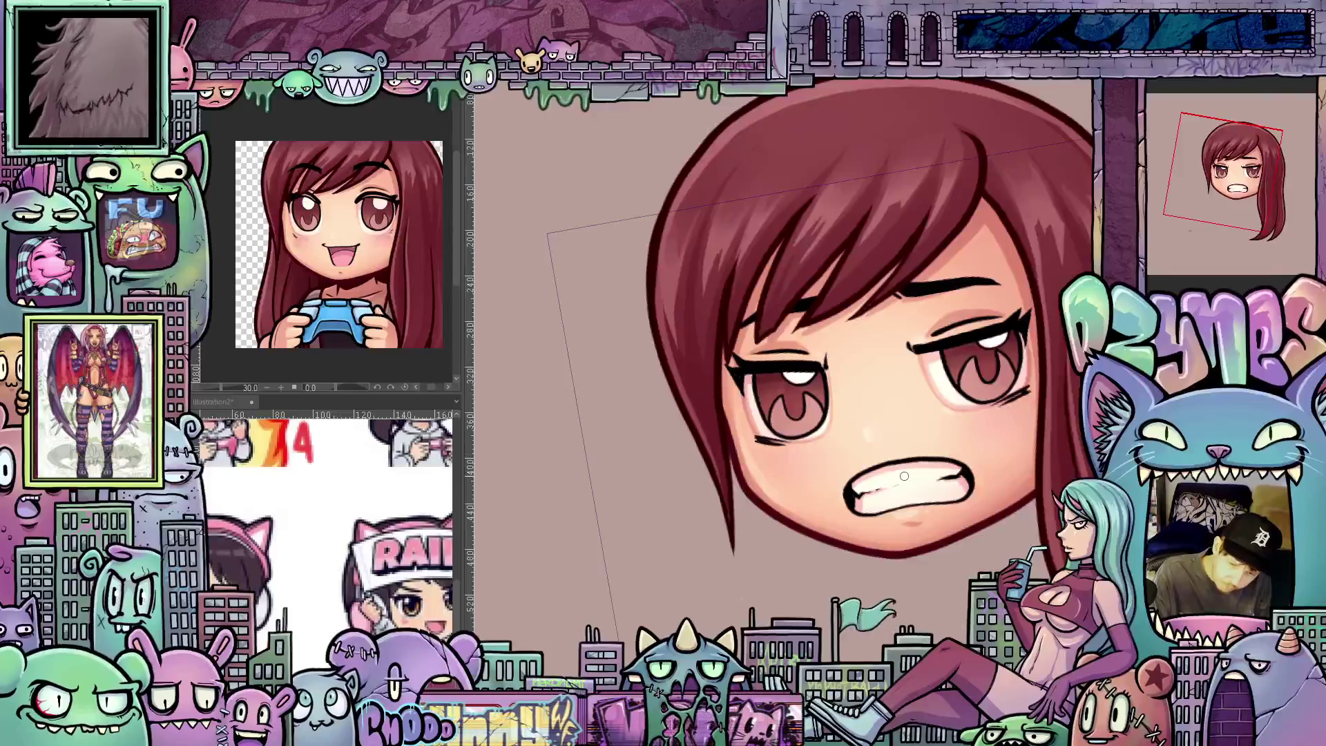
{"action": "scroll", "coordinate": [1022, 449], "scroll_direction": "down", "scroll_amount": 3}
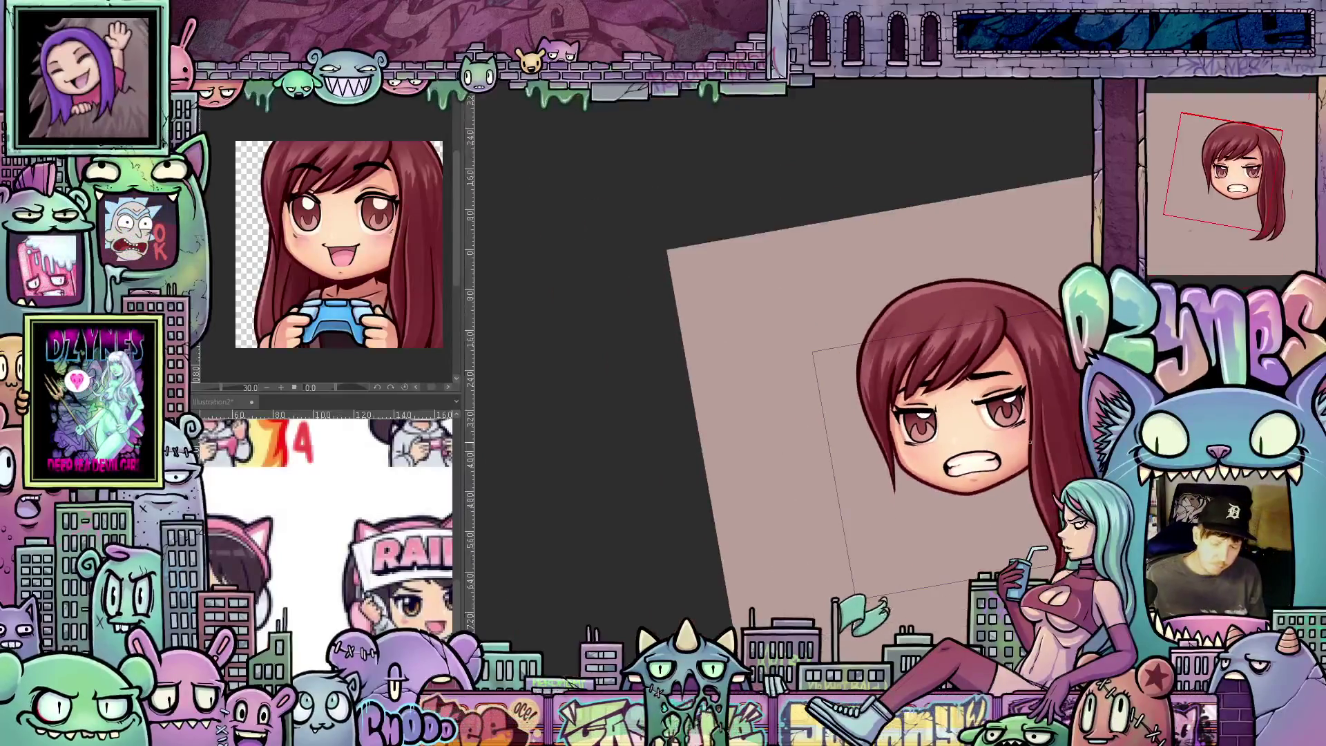
Step: Straighten the view, reveal the raised hand beside her face, and switch to the facepalm emote canvas
{"action": "left_click_drag", "start_coordinate": [1055, 438], "coordinate": [1061, 486]}
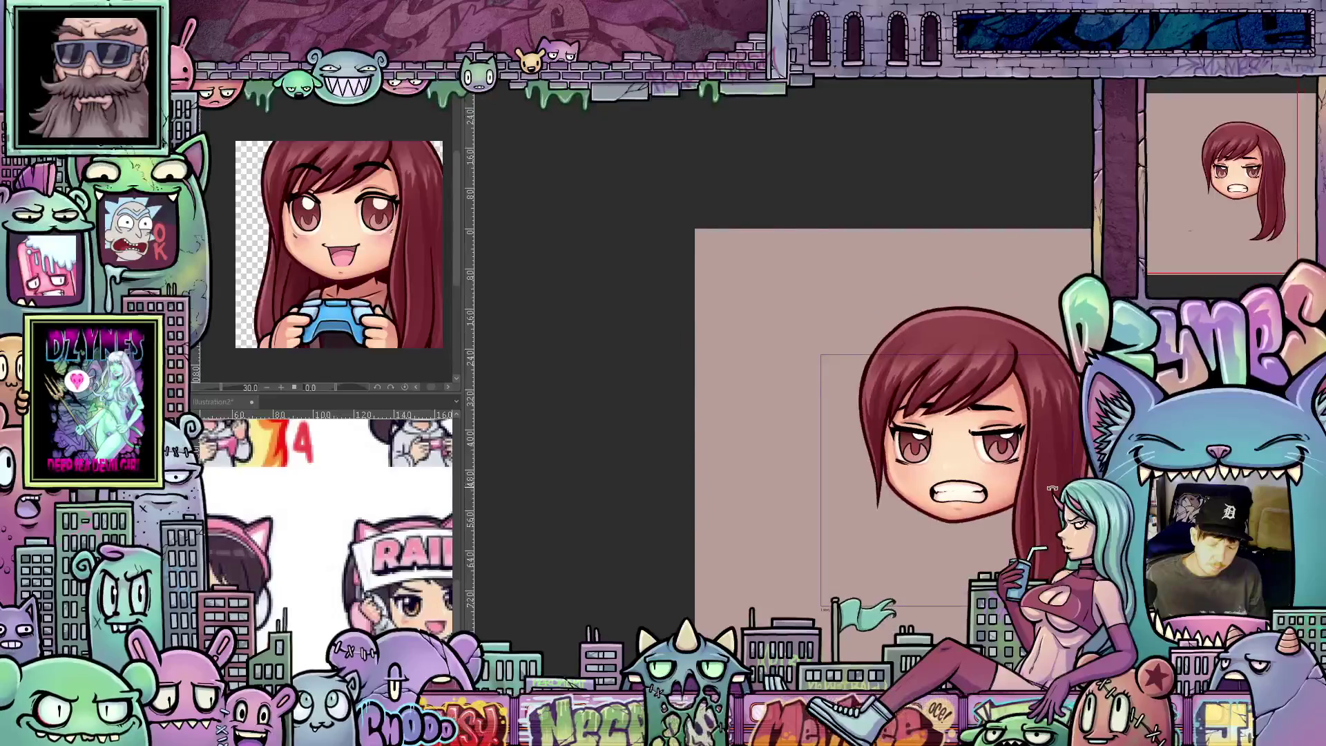
{"action": "left_click_drag", "start_coordinate": [898, 414], "coordinate": [842, 363]}
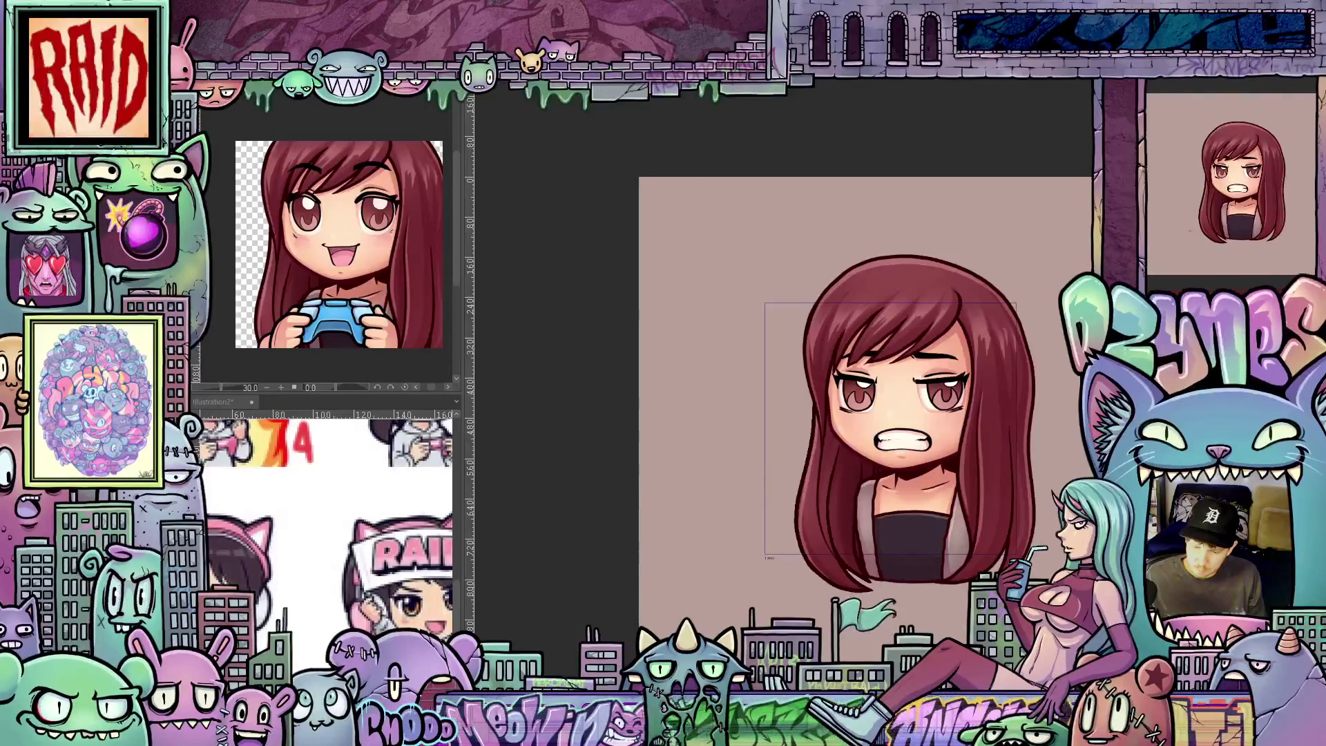
{"action": "key", "text": "ctrl+z"}
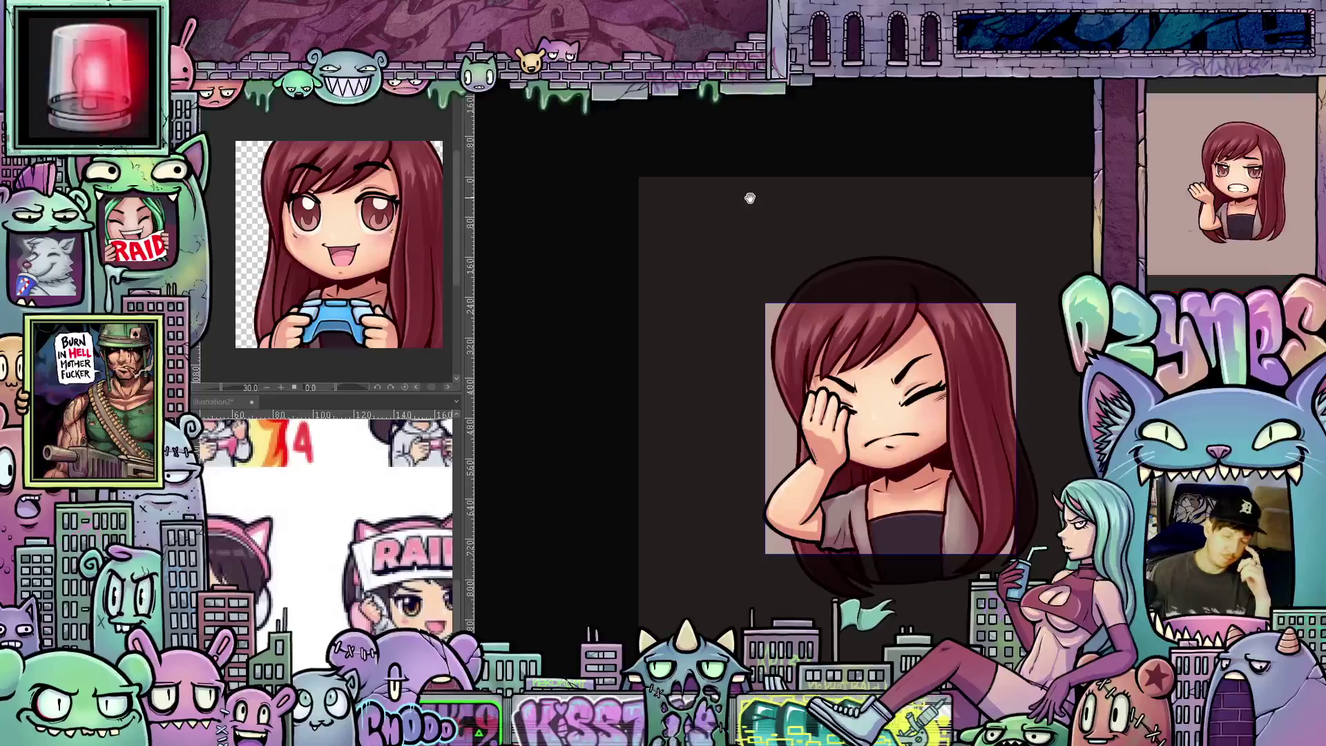
{"action": "key", "text": "ctrl+Tab"}
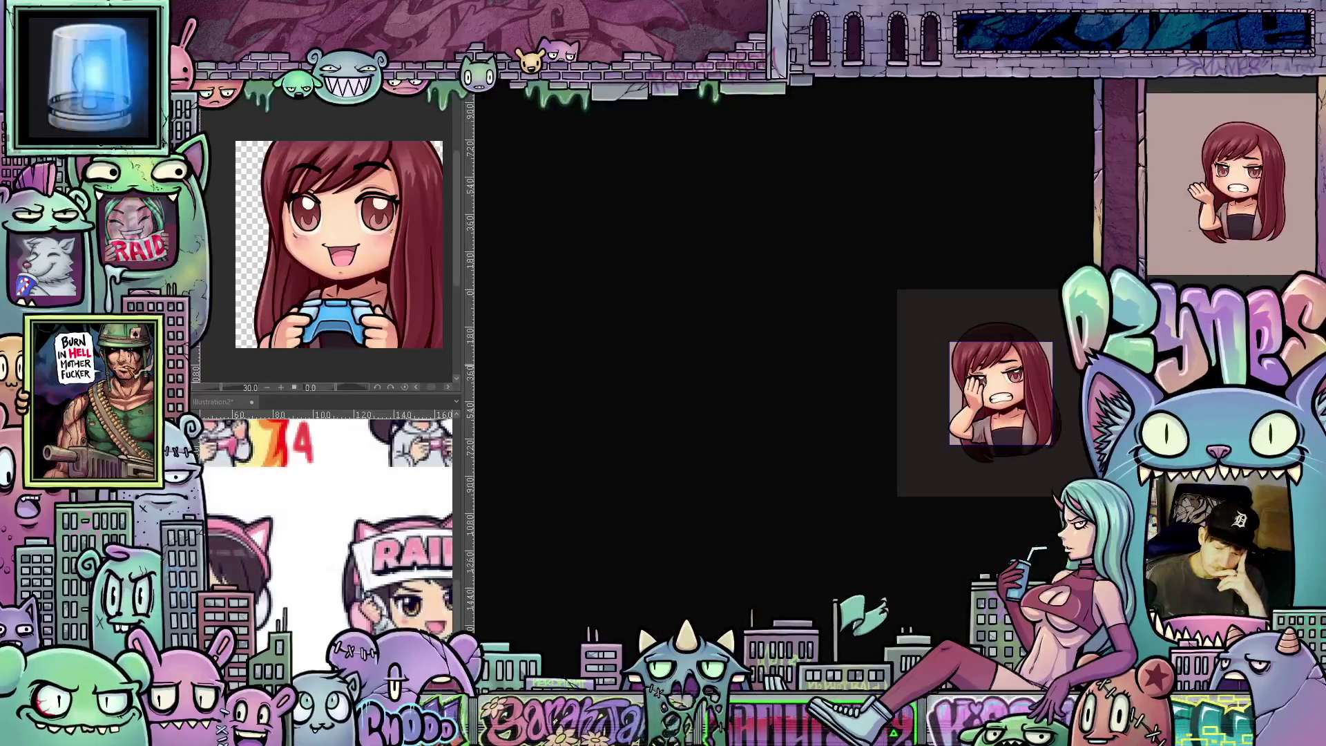
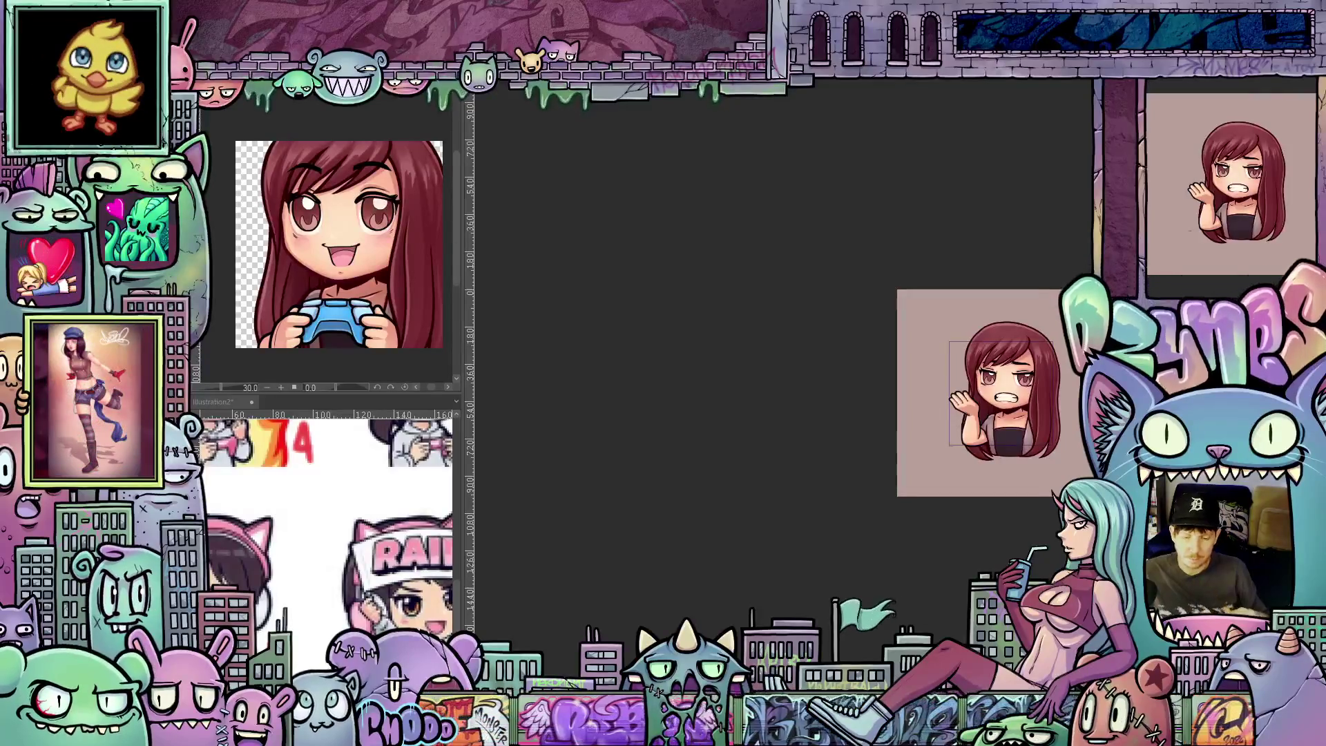
Step: Play back the waving emote animation between its angry wave and facepalm poses, glancing at Tonal correction
{"action": "key", "text": "Return"}
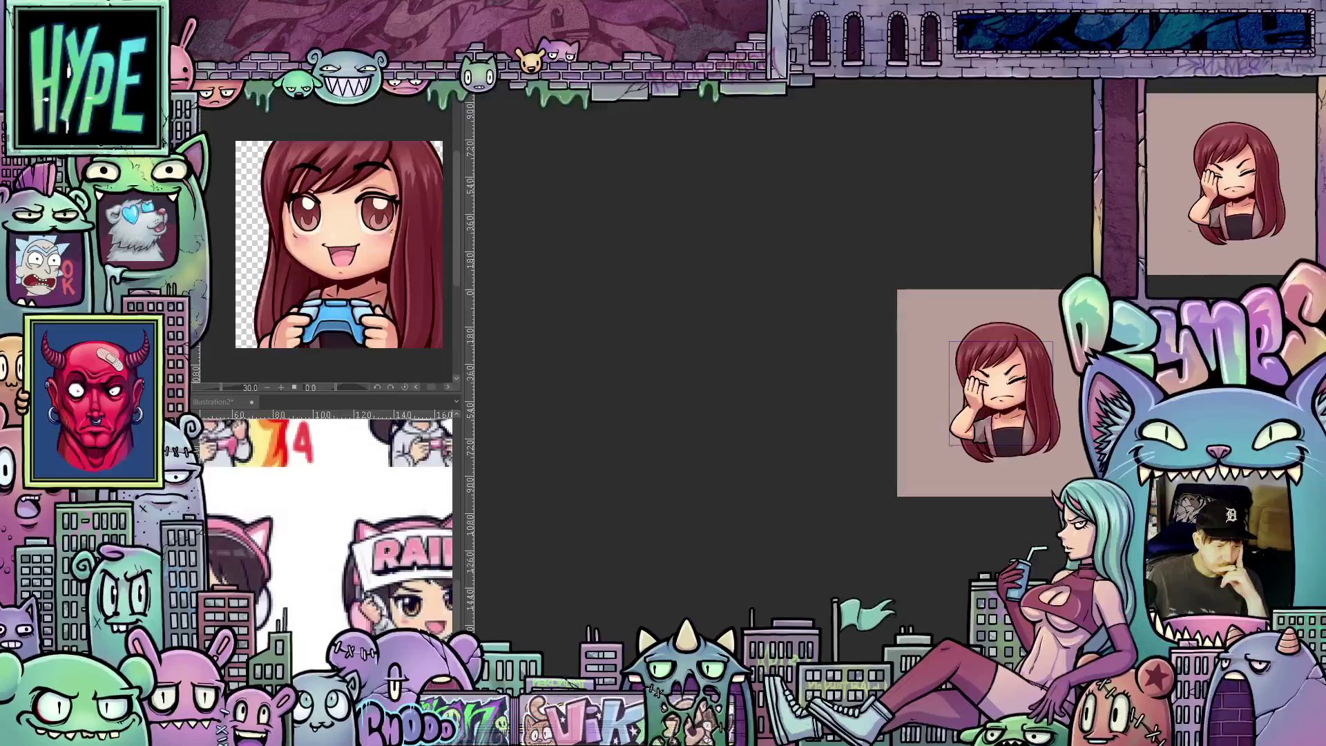
{"action": "key", "text": "alt+e"}
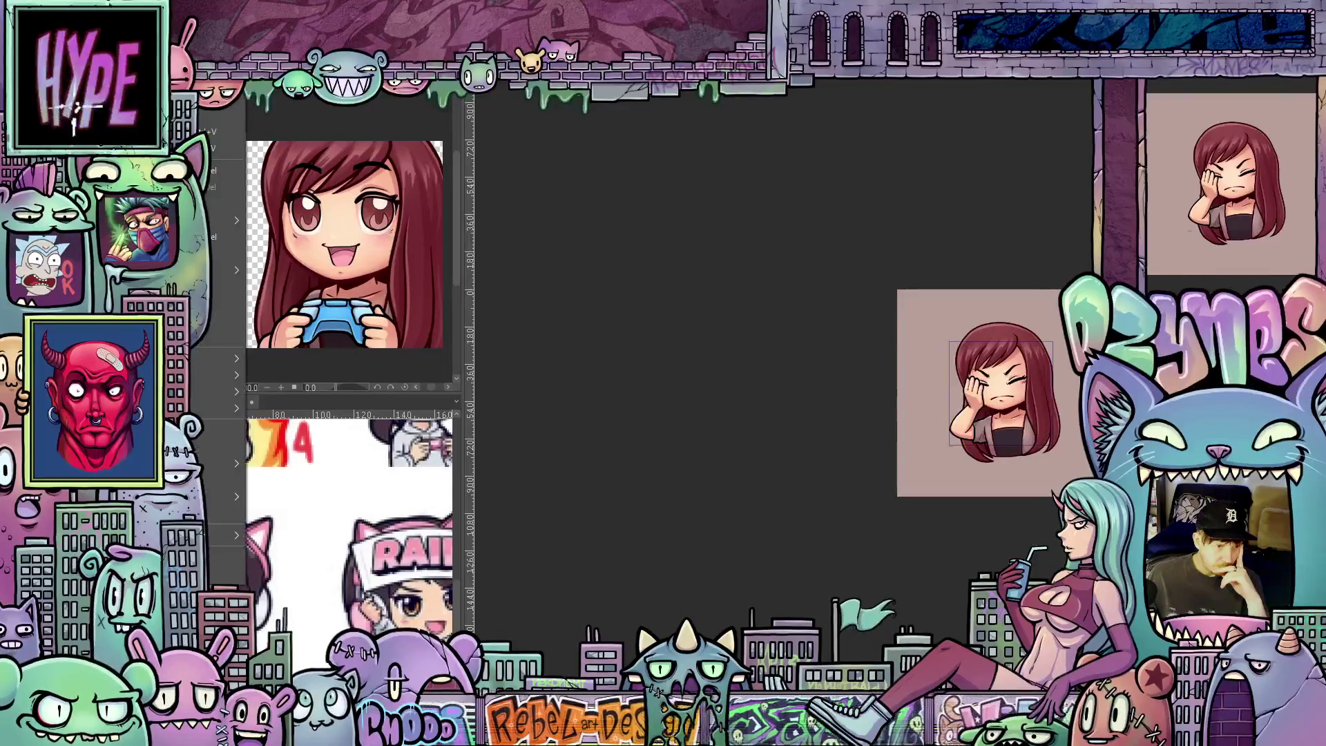
{"action": "key", "text": "Return"}
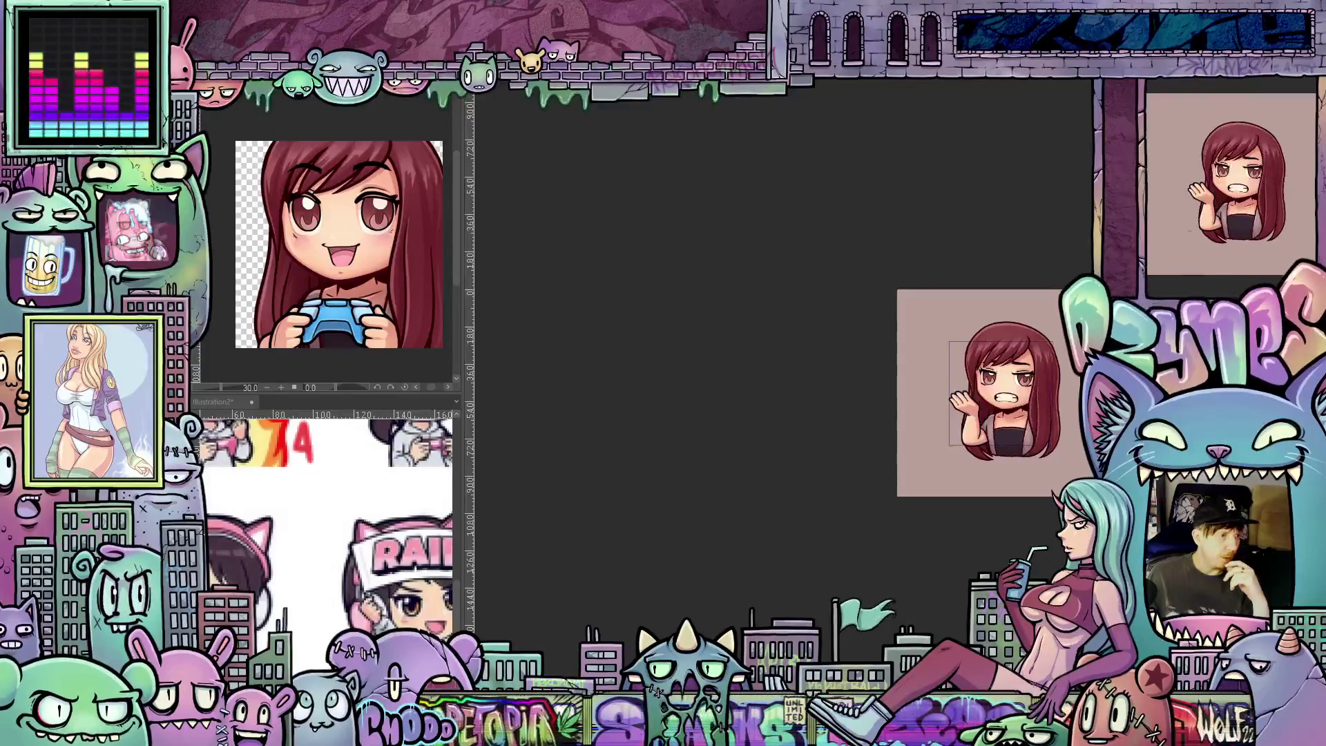
{"action": "scroll", "coordinate": [1052, 260], "scroll_direction": "up", "scroll_amount": 2}
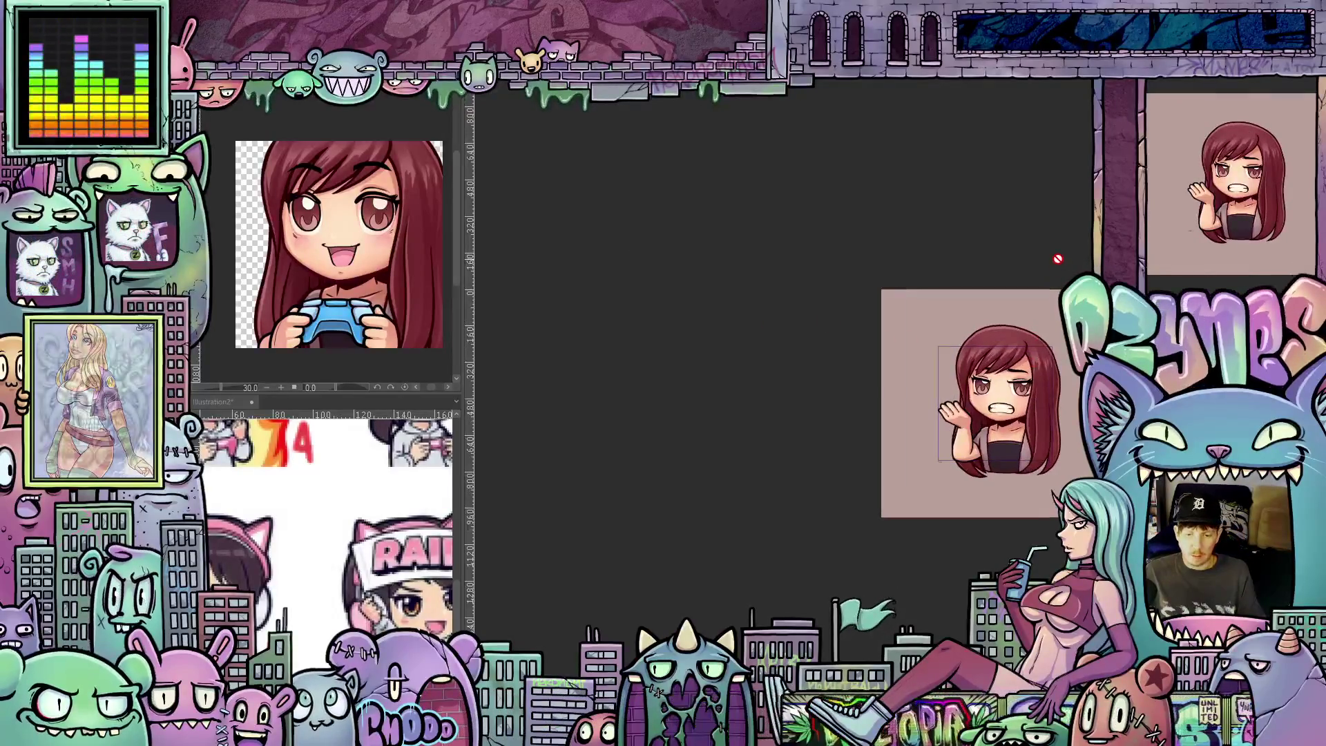
Step: Pan the enlarged waving emote canvas into the centre of the workspace
{"action": "left_click_drag", "start_coordinate": [1046, 260], "coordinate": [889, 174]}
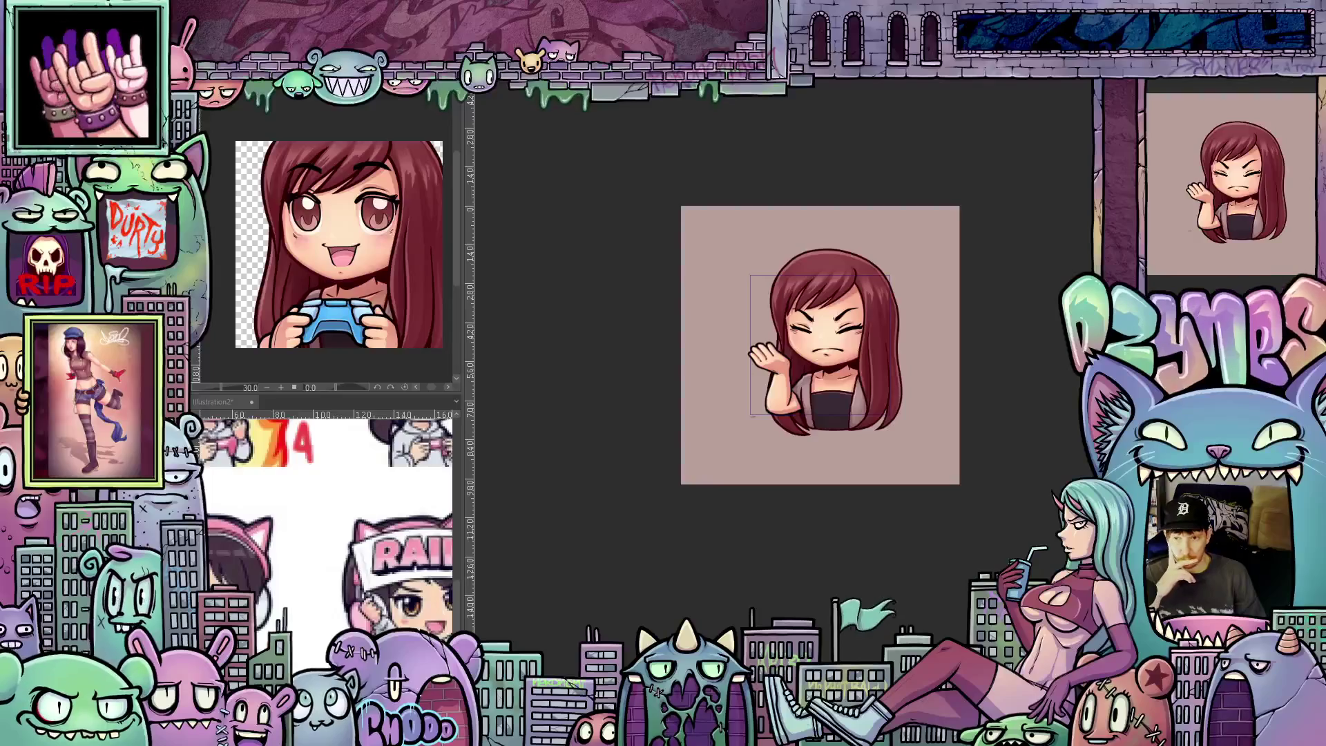
Step: Replay the waving emote animation from the centred view to check its loop
{"action": "key", "text": "space"}
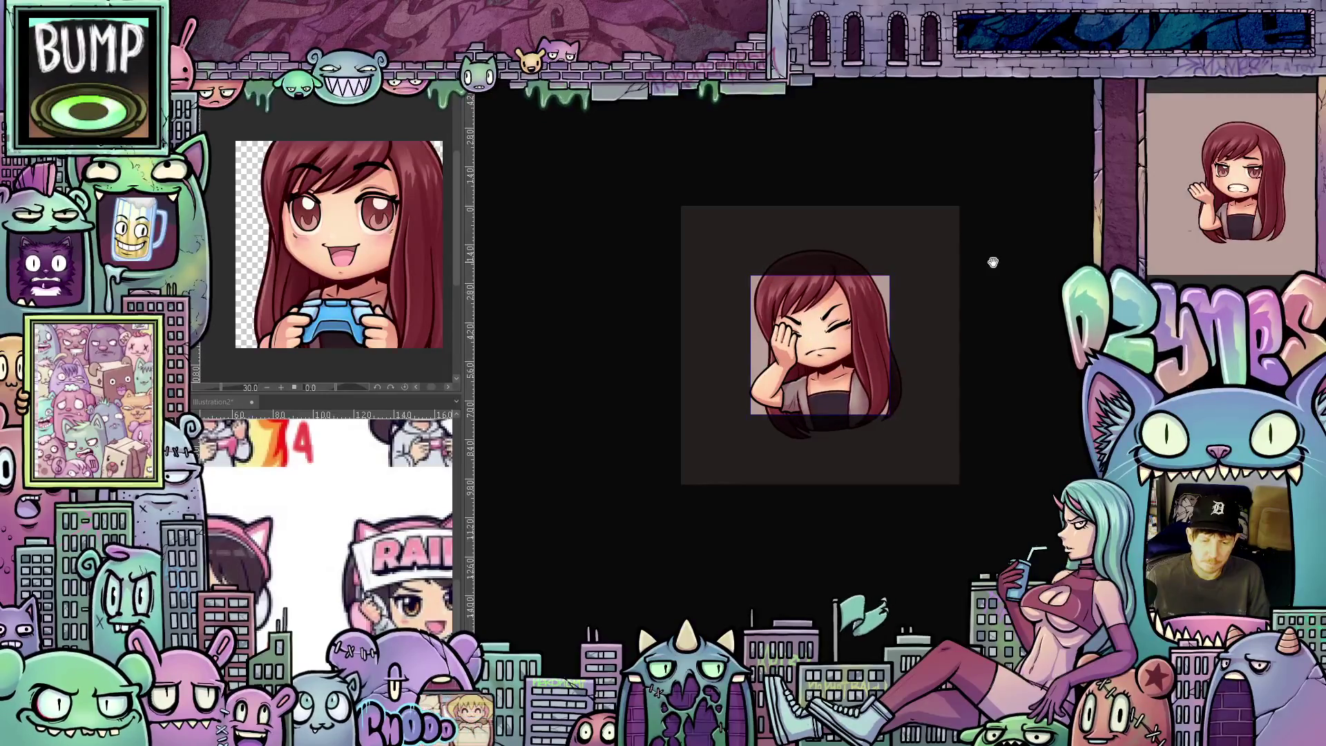
Step: Zoom out on the waving emote canvas
{"action": "scroll", "coordinate": [992, 297], "scroll_direction": "down", "scroll_amount": 5}
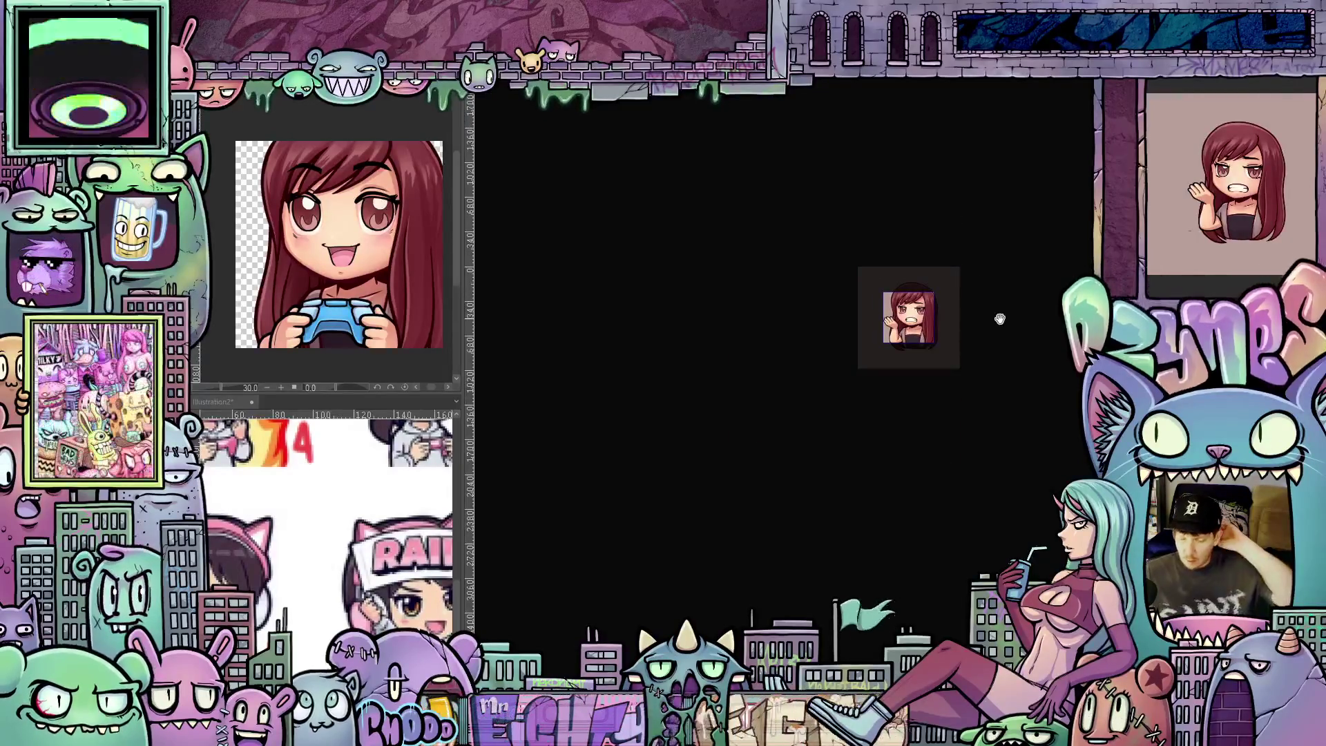
{"action": "scroll", "coordinate": [1001, 319], "scroll_direction": "down", "scroll_amount": 2}
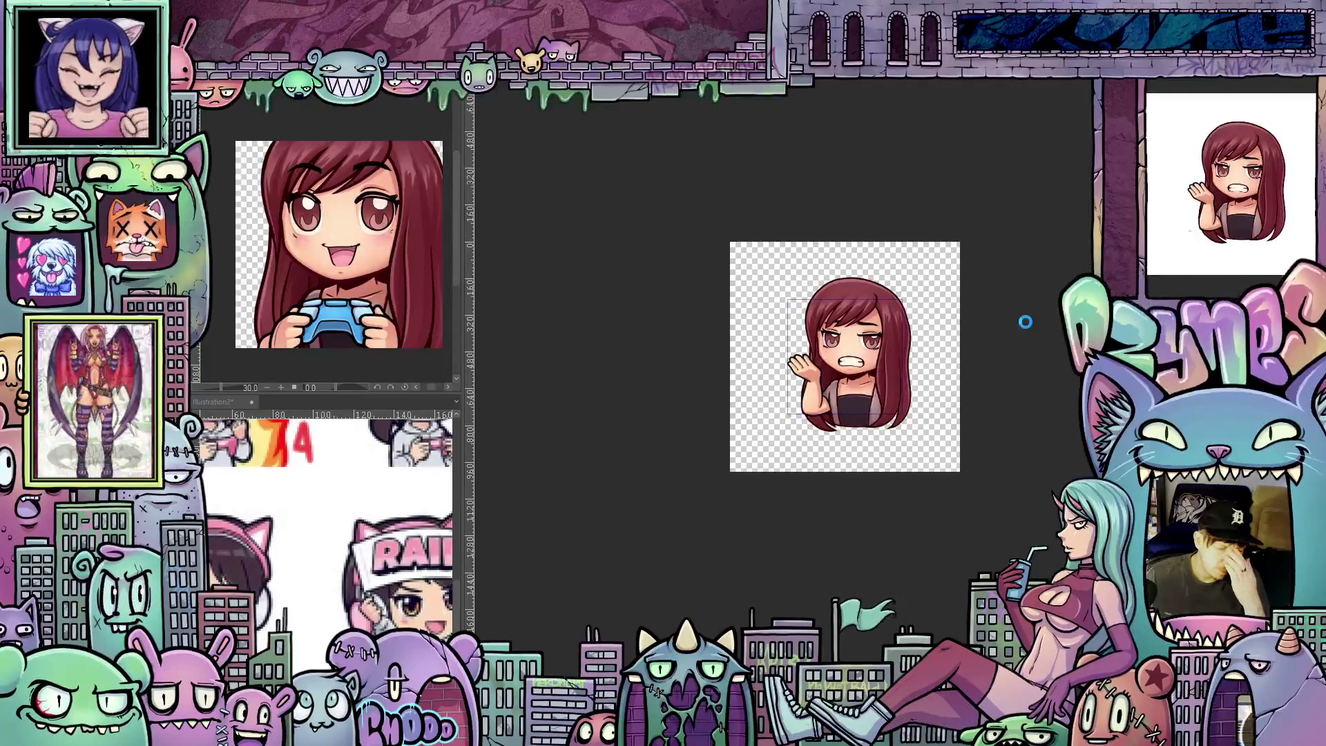
{"action": "key", "text": "space"}
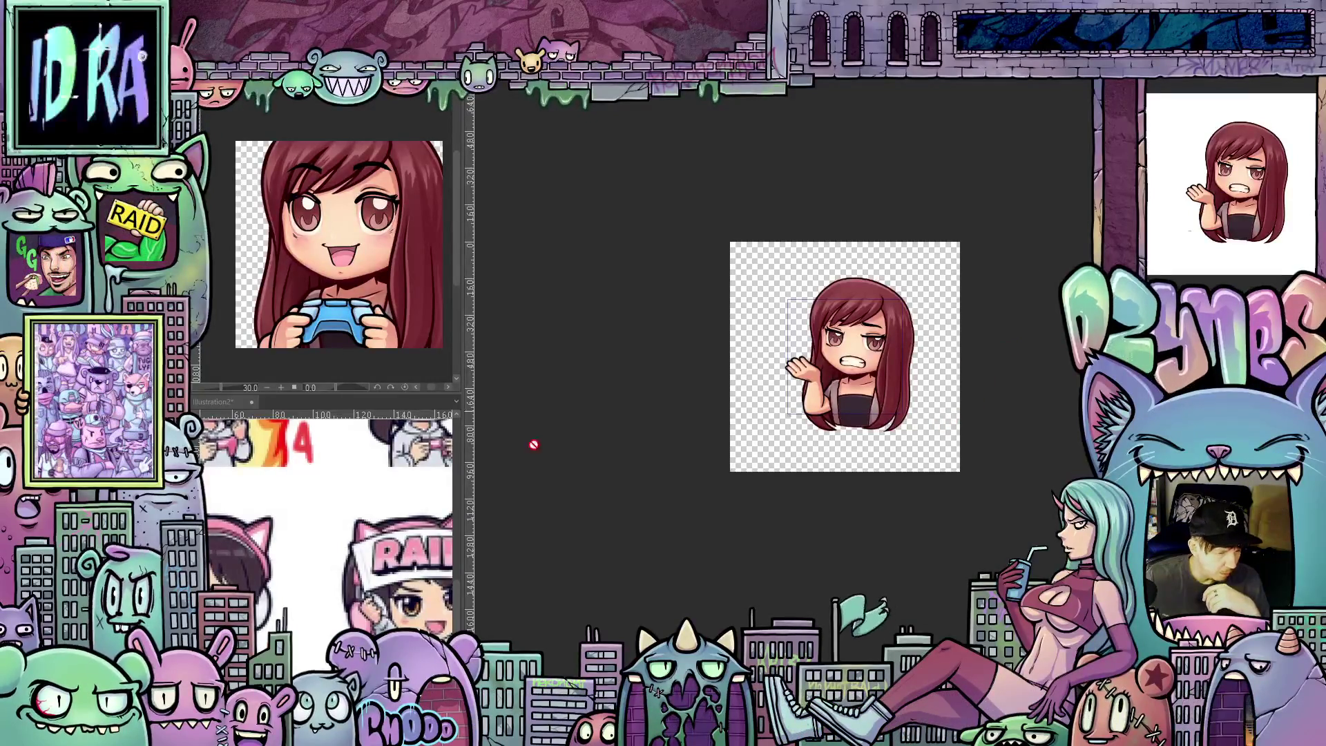
{"action": "scroll", "coordinate": [340, 515], "scroll_direction": "down", "scroll_amount": 6}
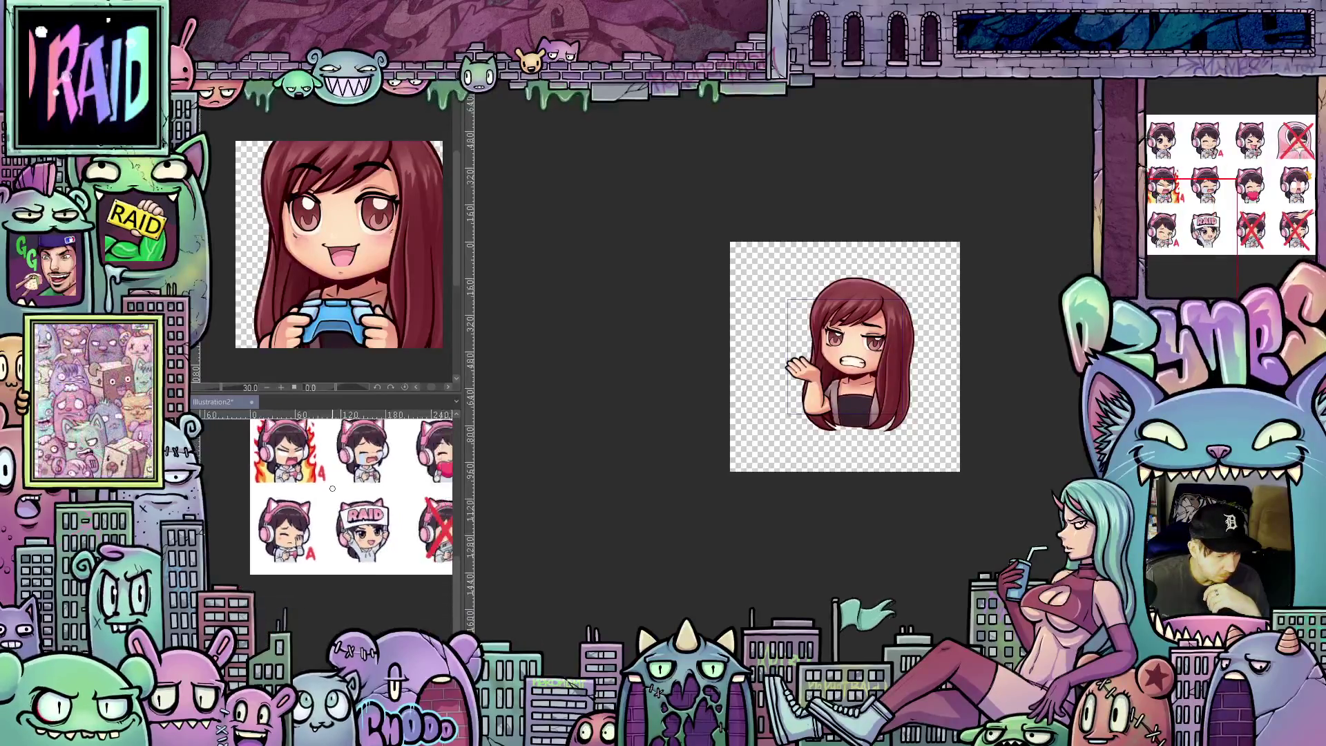
{"action": "left_click_drag", "start_coordinate": [461, 591], "coordinate": [463, 550]}
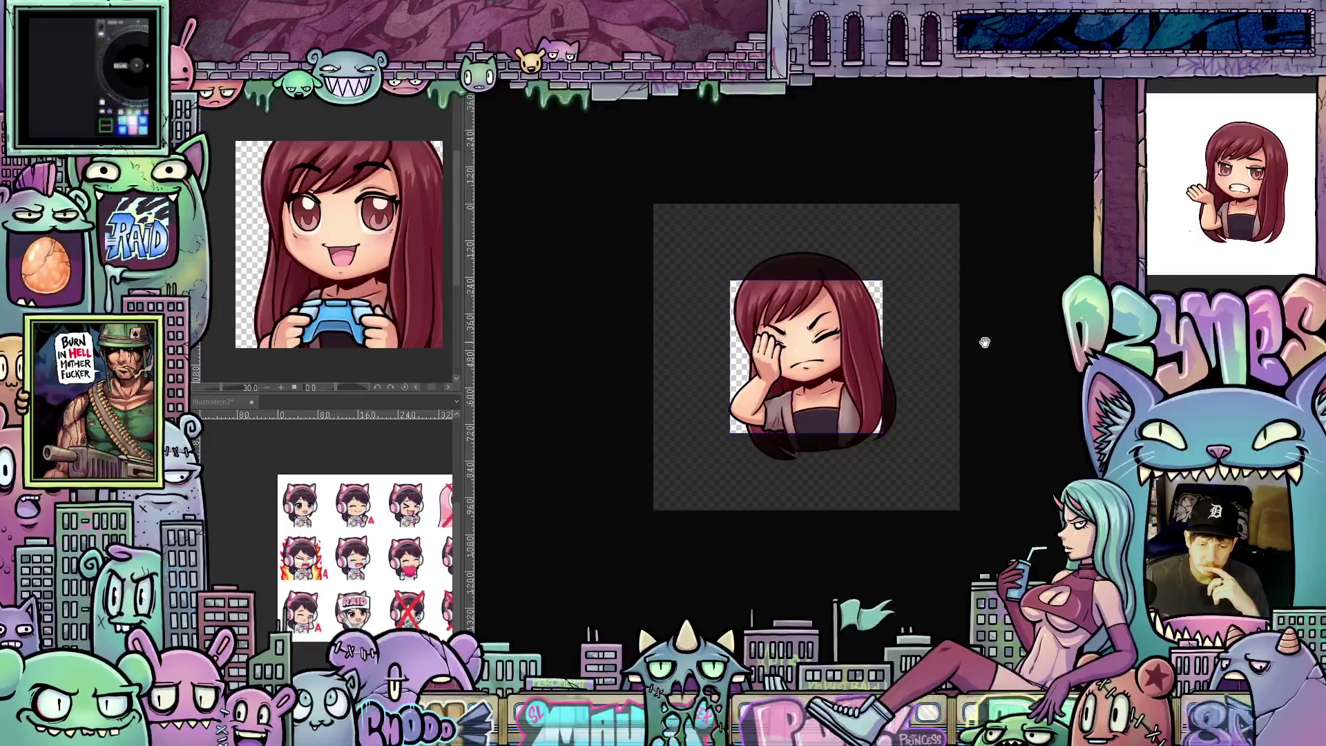
{"action": "scroll", "coordinate": [985, 342], "scroll_direction": "down", "scroll_amount": 4}
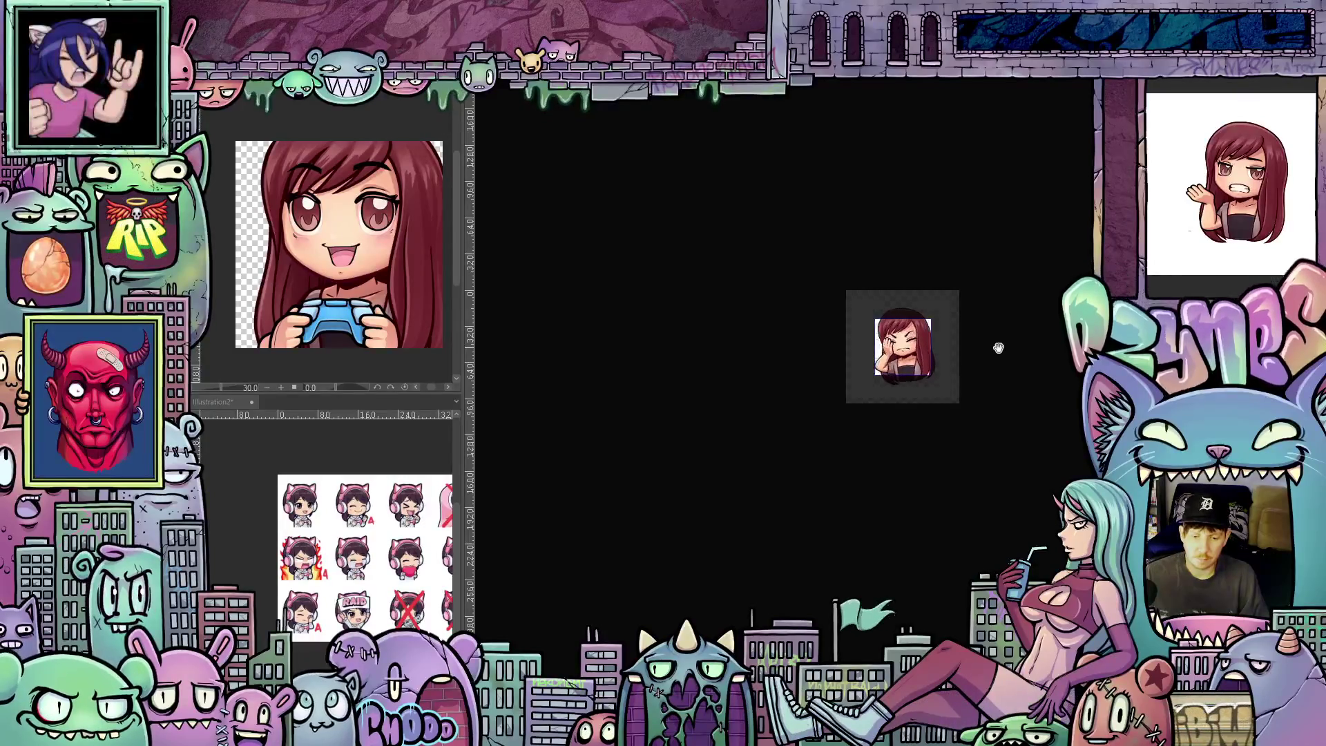
{"action": "scroll", "coordinate": [998, 339], "scroll_direction": "up", "scroll_amount": 2}
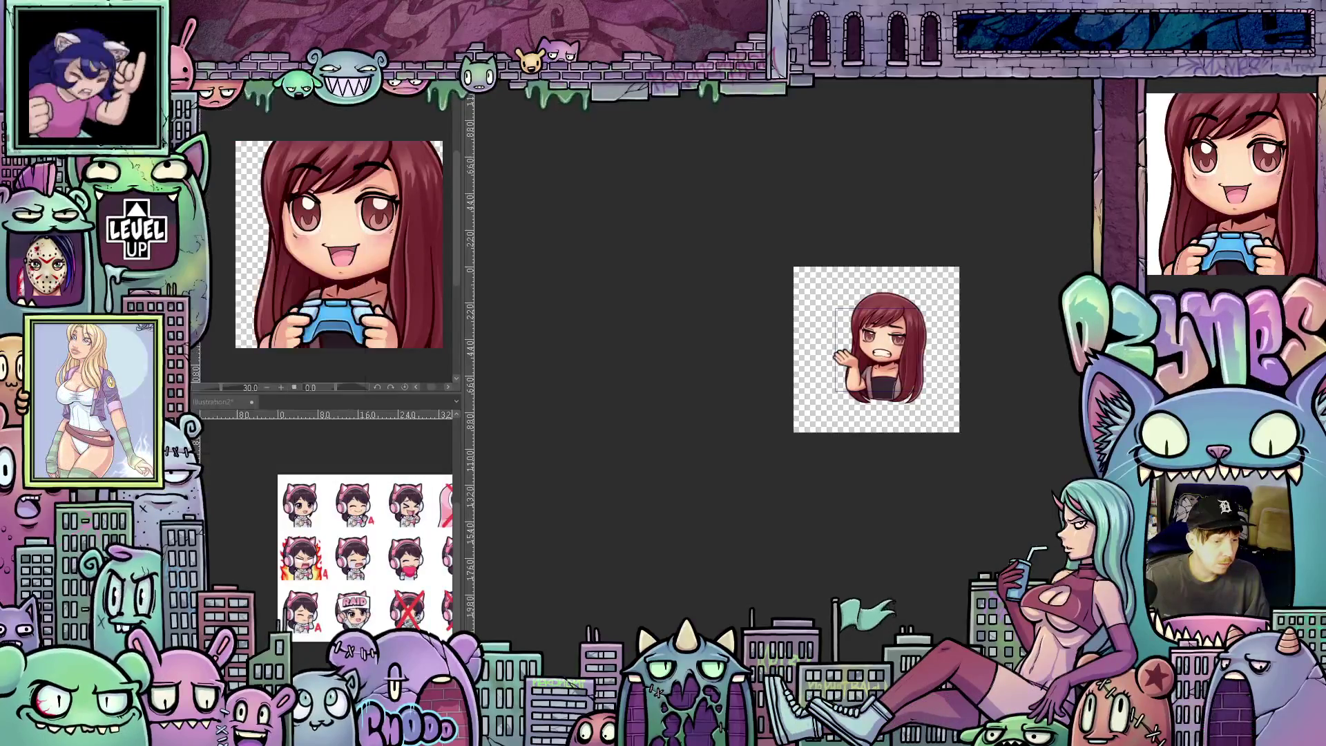
{"action": "key", "text": "alt+l"}
Step: Merge all the emote's layers into one image with Layer > Flatten image
{"action": "mouse_move", "coordinate": [235, 230]}
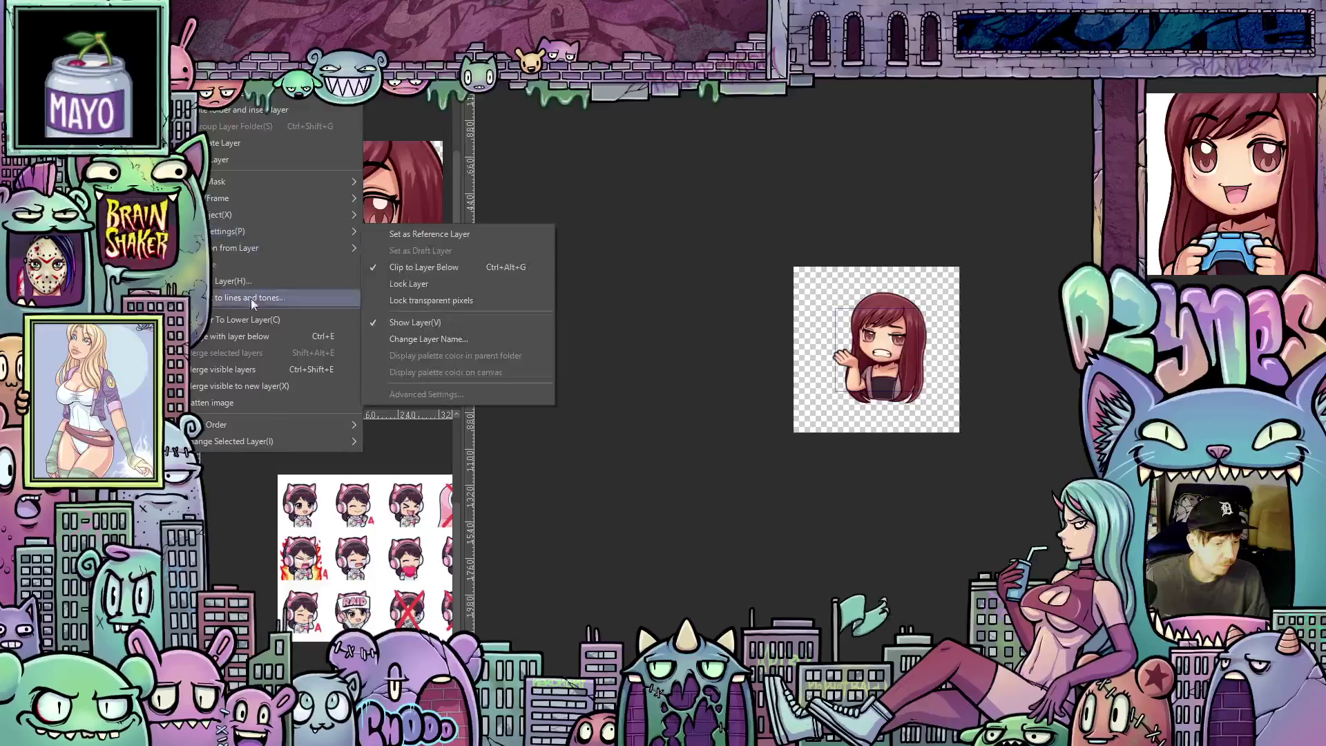
{"action": "left_click", "coordinate": [235, 403]}
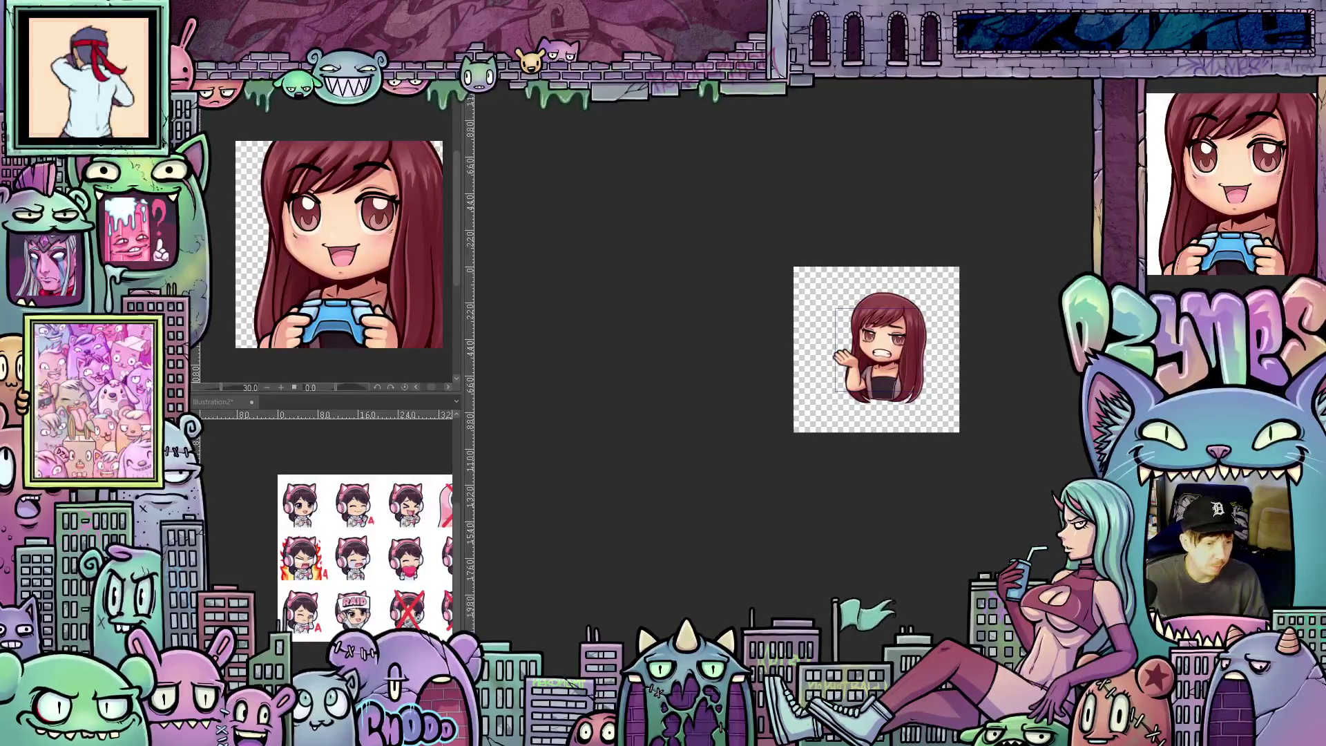
{"action": "key", "text": "alt+e"}
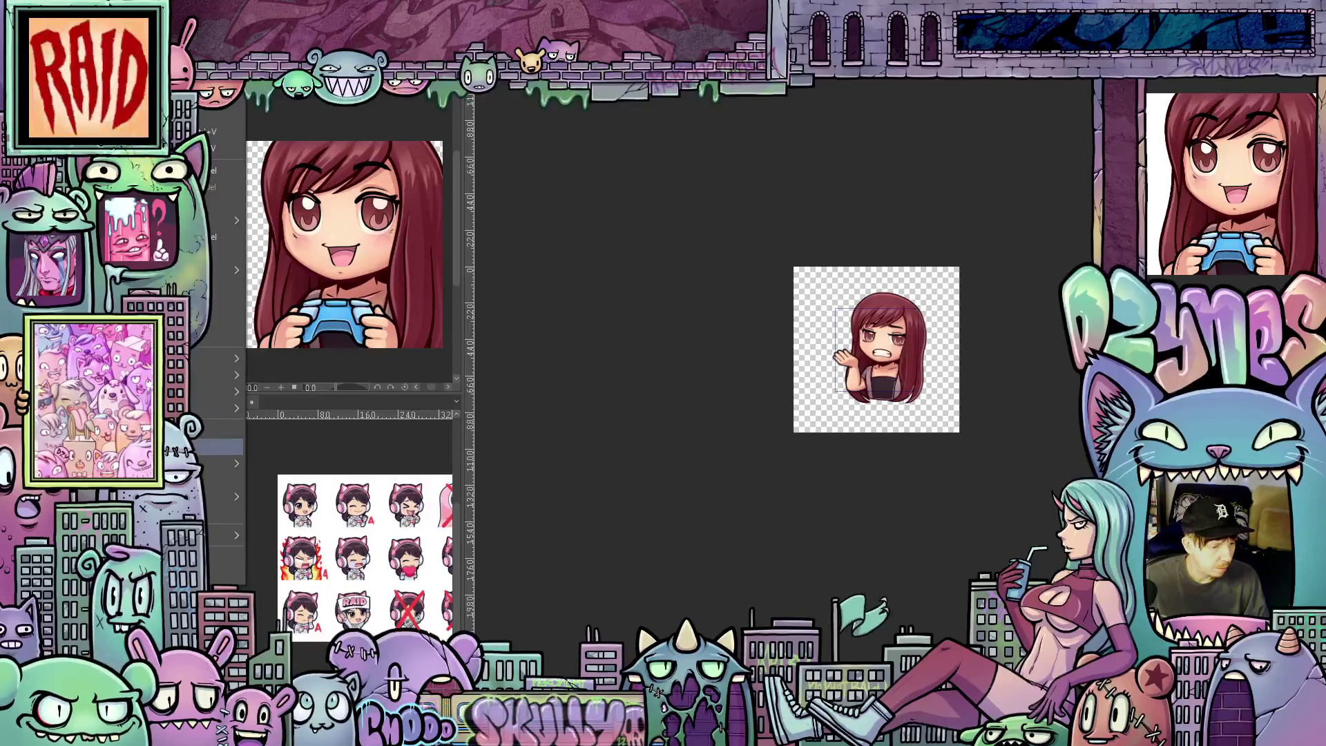
Step: Shrink the emote's width to emote size via Change Image Resolution, zoom in, and save
{"action": "left_click", "coordinate": [218, 445]}
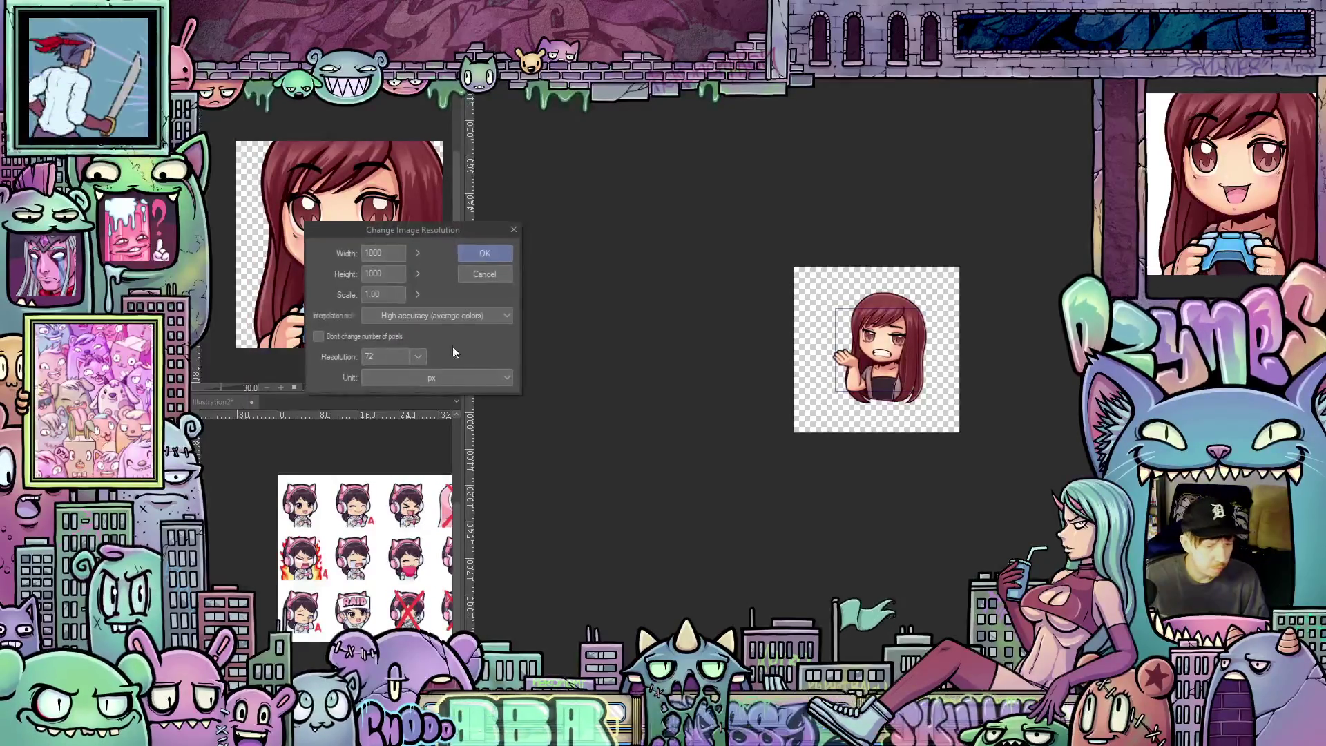
{"action": "double_click", "coordinate": [365, 253]}
{"action": "type", "text": "11"}
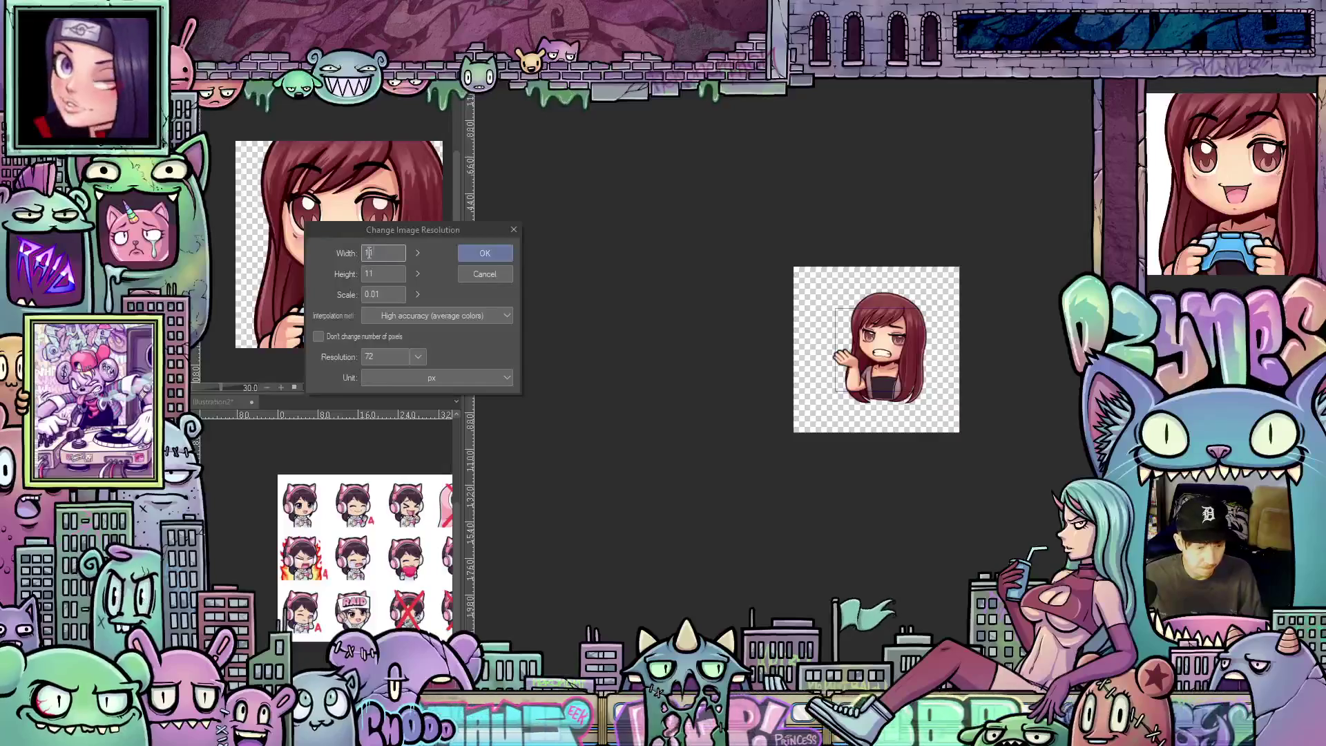
{"action": "left_click", "coordinate": [485, 253]}
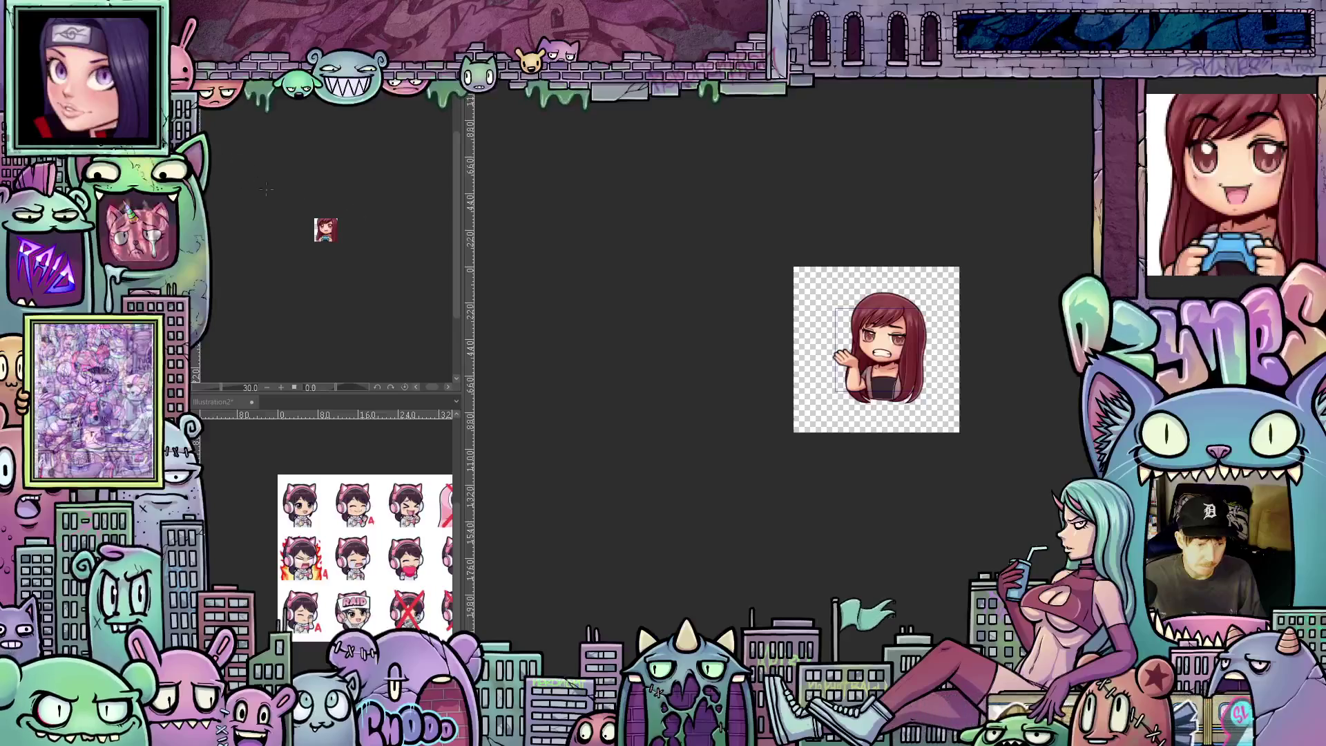
{"action": "scroll", "coordinate": [325, 229], "scroll_direction": "up", "scroll_amount": 8}
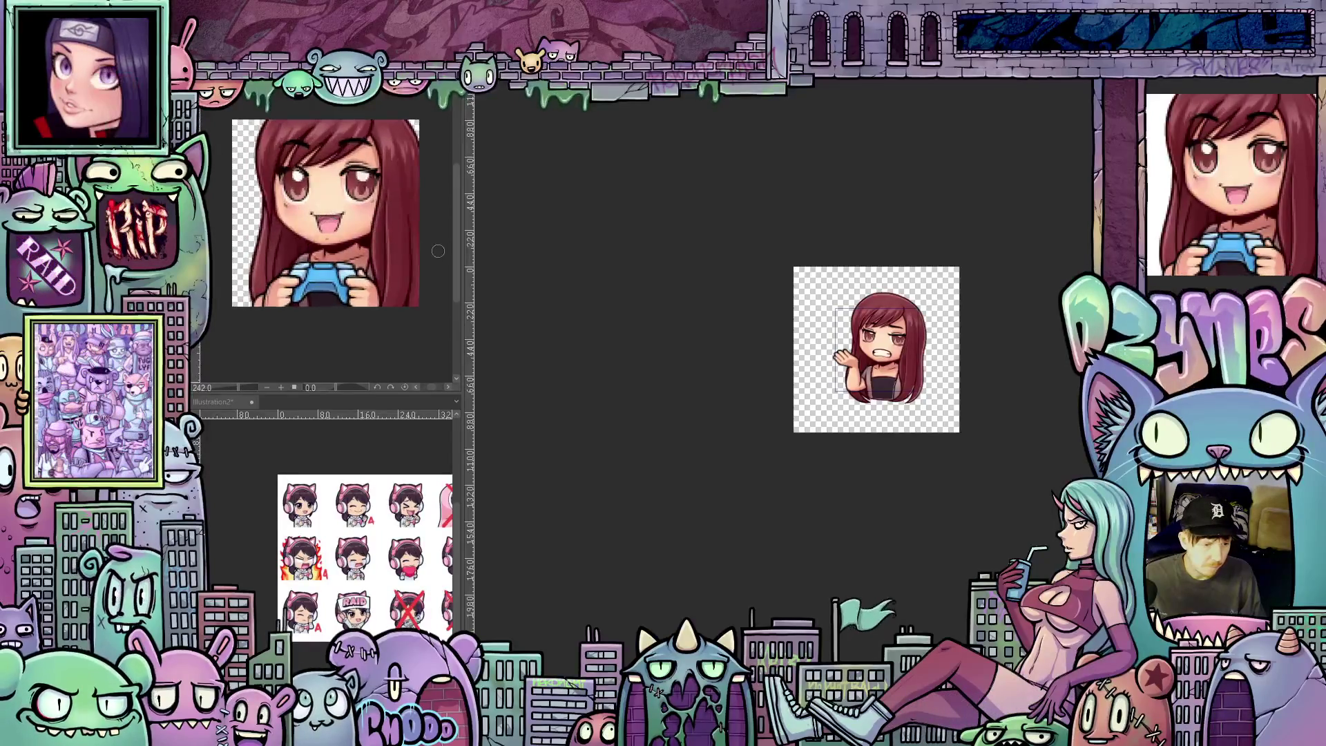
{"action": "left_click_drag", "start_coordinate": [457, 242], "coordinate": [458, 231]}
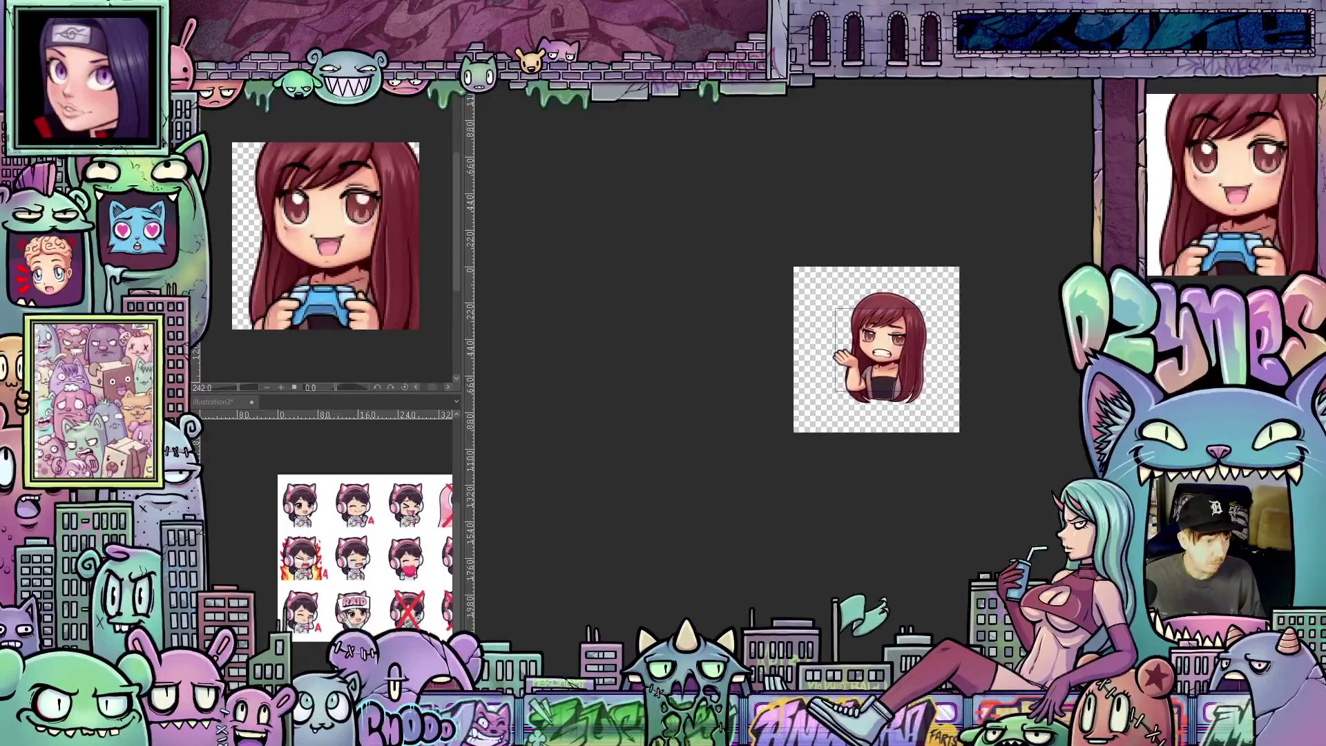
{"action": "key", "text": "ctrl+s"}
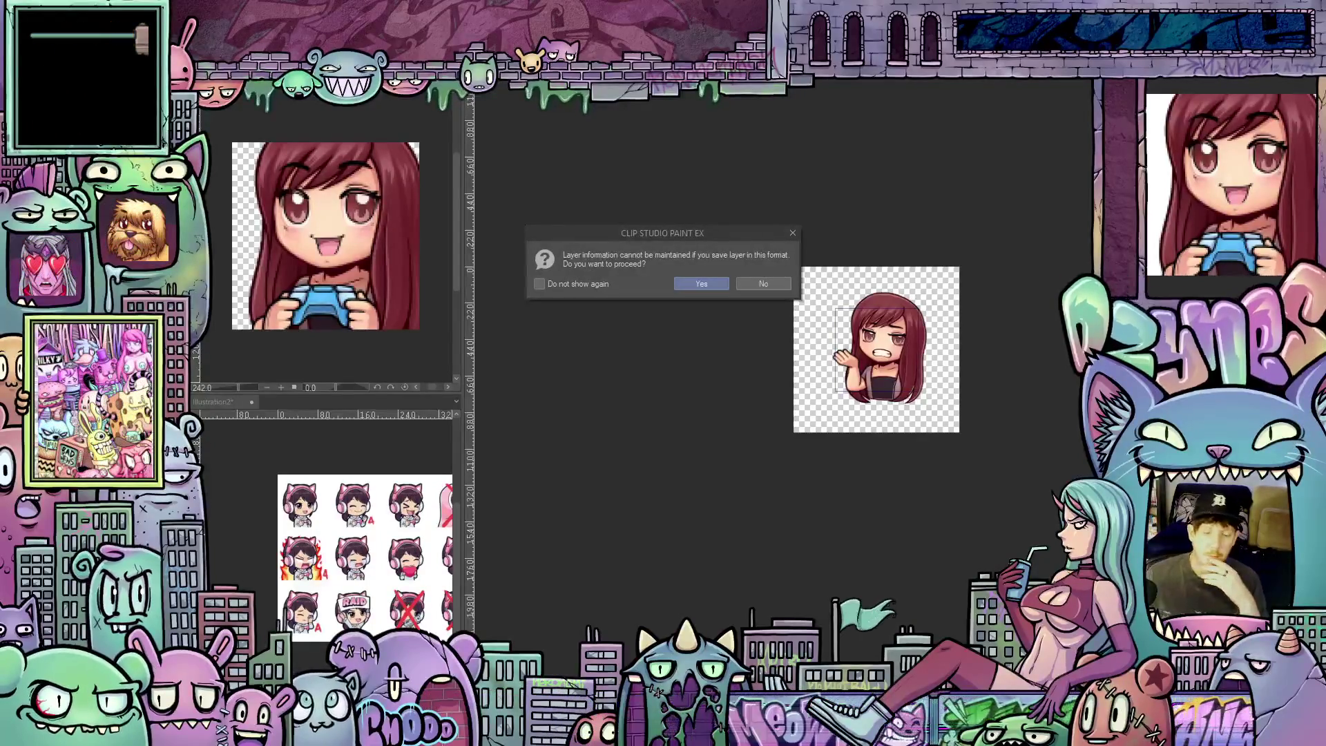
Step: Accept the layer-loss warning to save the flat emote, then switch to the next document
{"action": "left_click", "coordinate": [706, 284]}
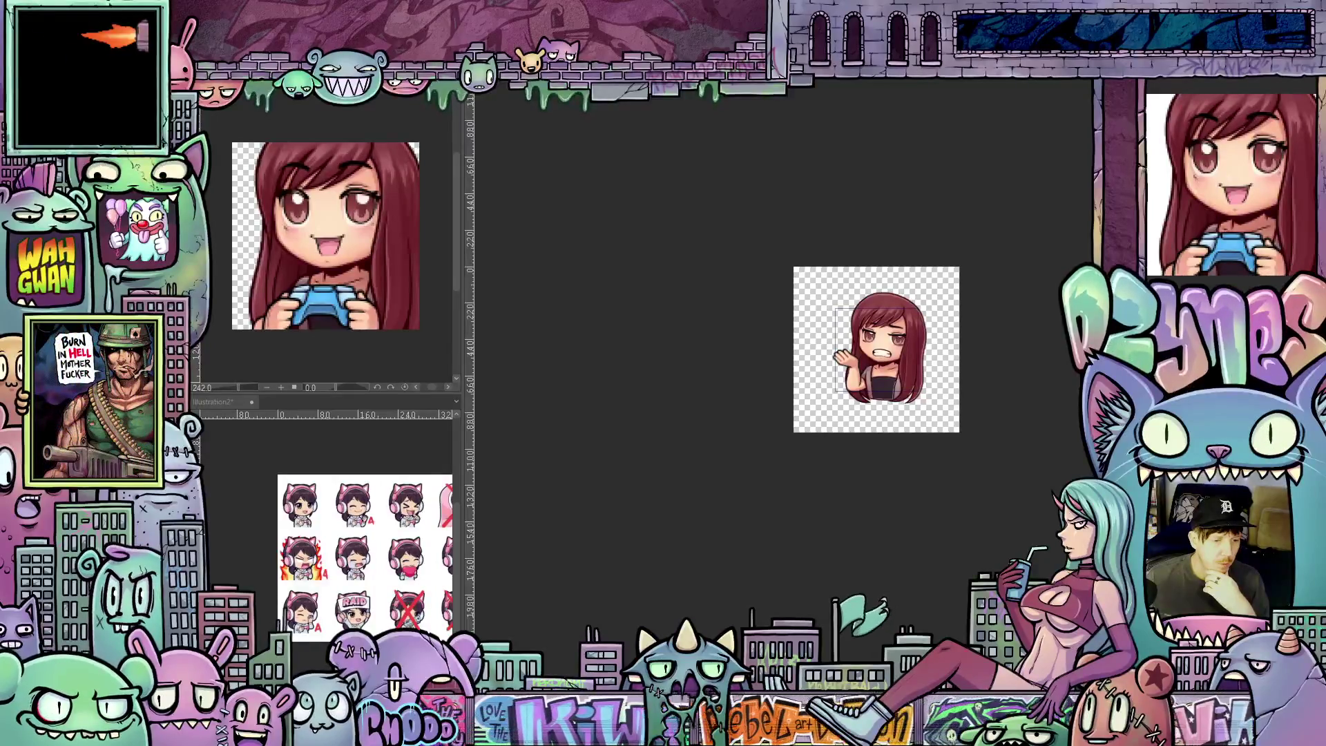
{"action": "key", "text": "ctrl+Tab"}
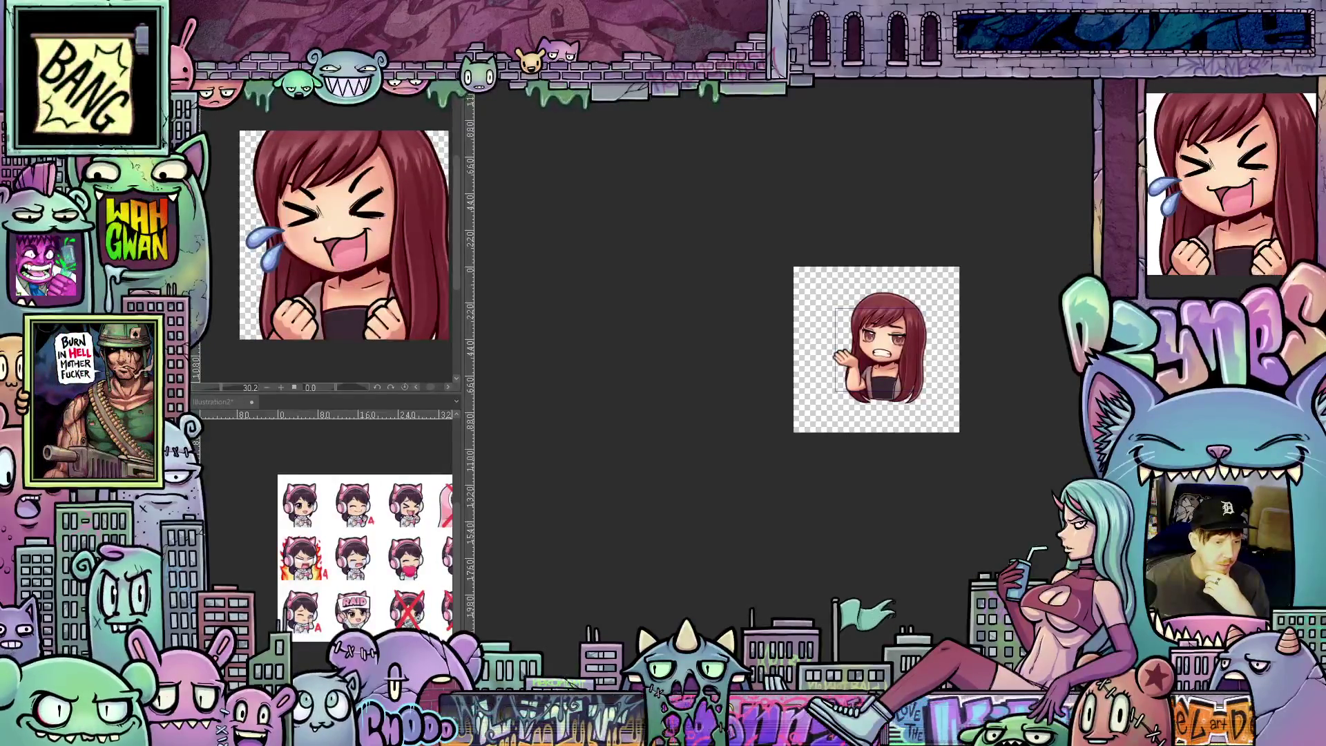
Step: Collapse the side palettes and flatten the laughing emote into one layer
{"action": "key", "text": "Tab"}
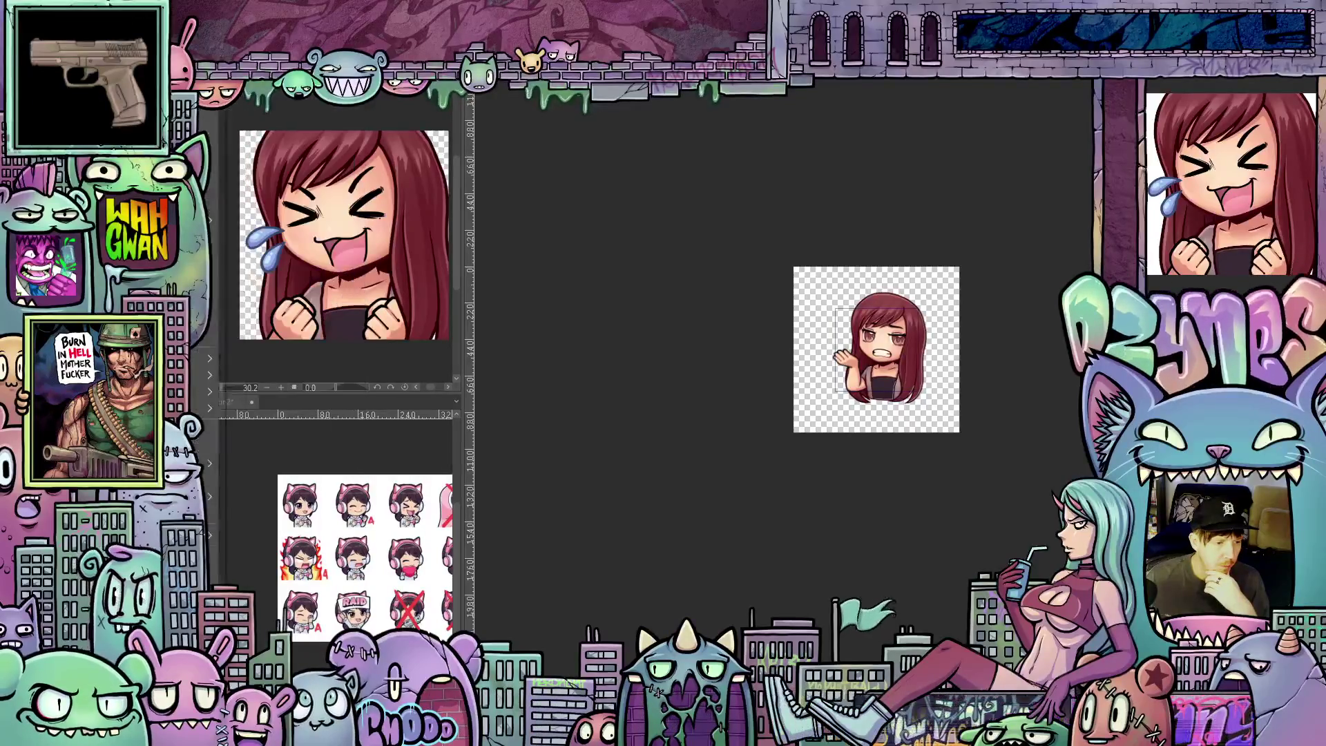
{"action": "left_click", "coordinate": [200, 86]}
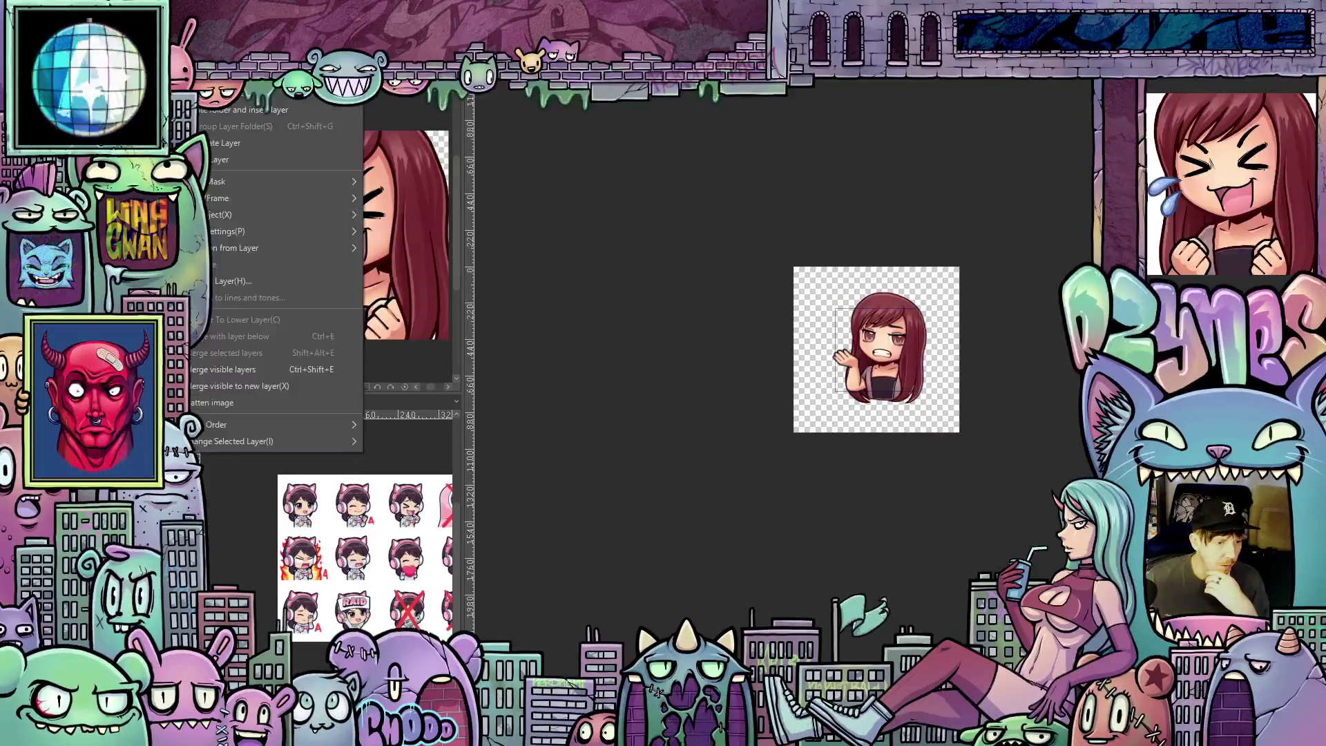
{"action": "mouse_move", "coordinate": [257, 238]}
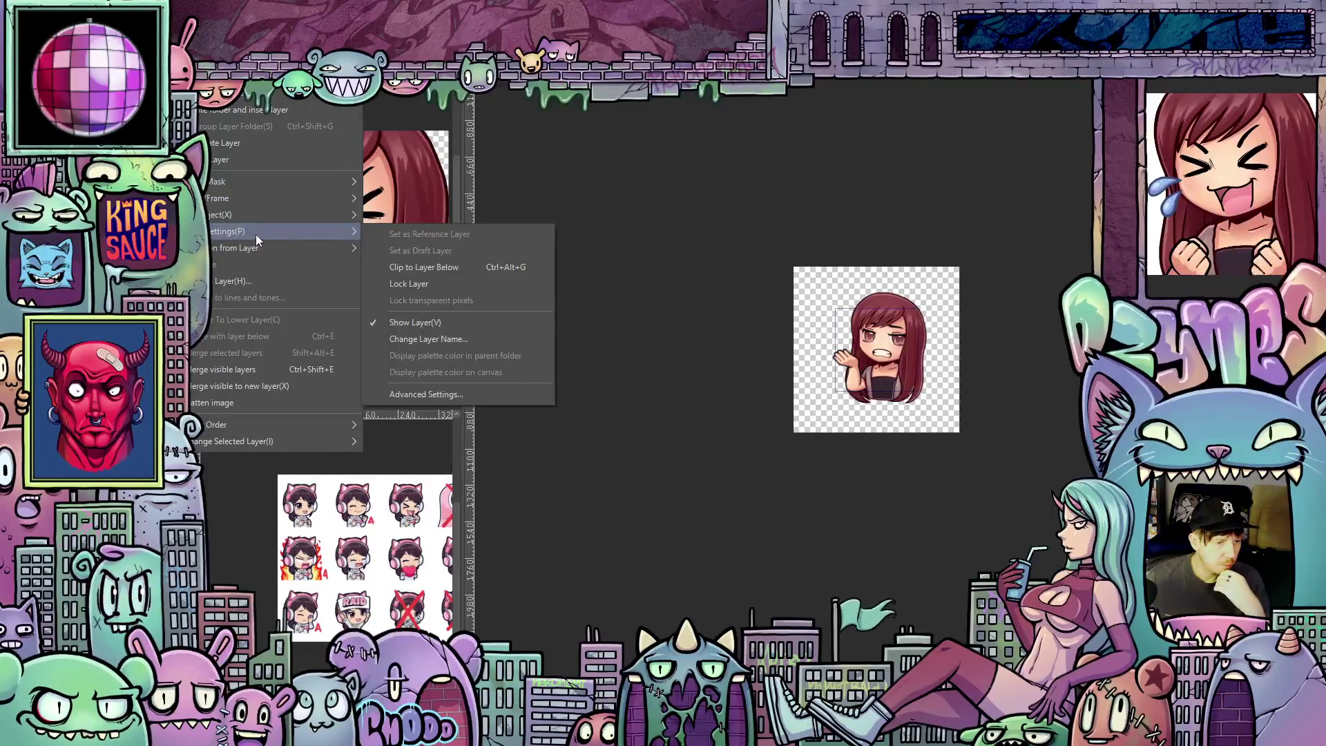
{"action": "left_click", "coordinate": [243, 403]}
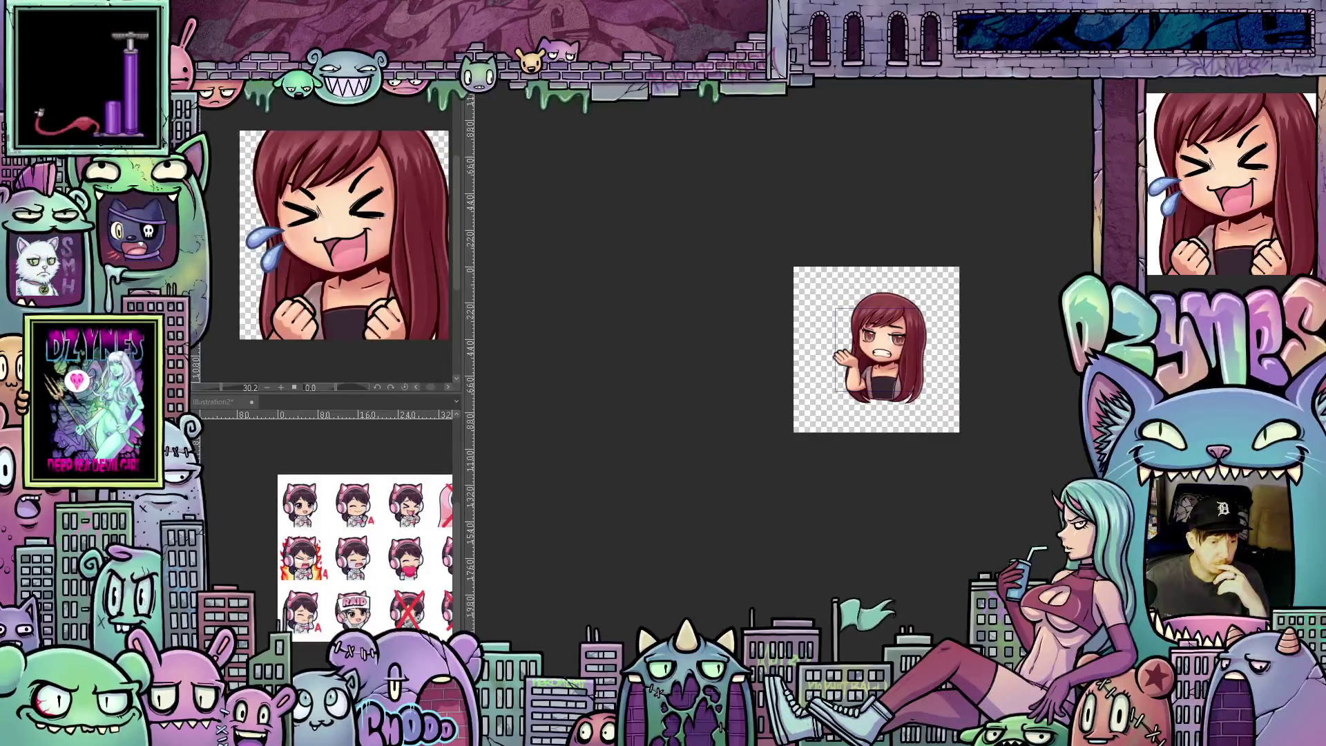
{"action": "left_click", "coordinate": [207, 82]}
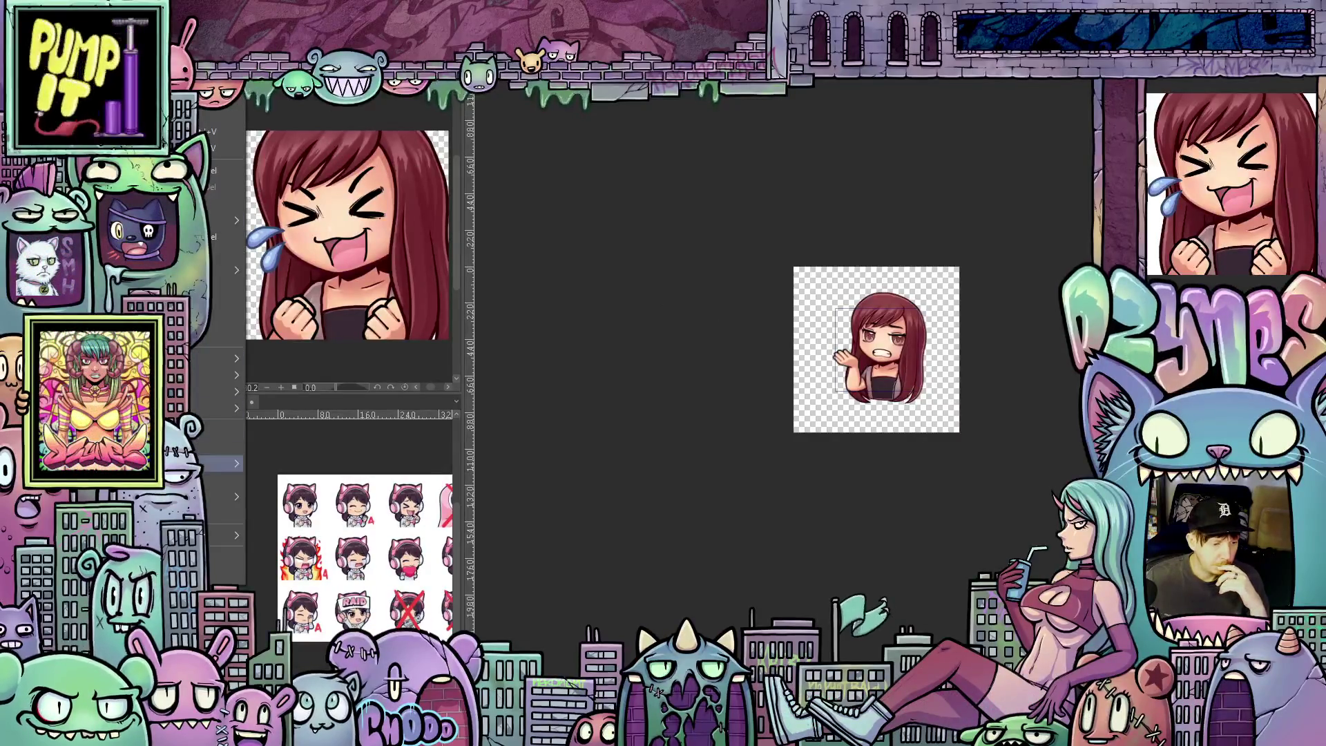
Step: Resize the laughing emote to 112 px wide with Change Image Resolution
{"action": "left_click", "coordinate": [195, 442]}
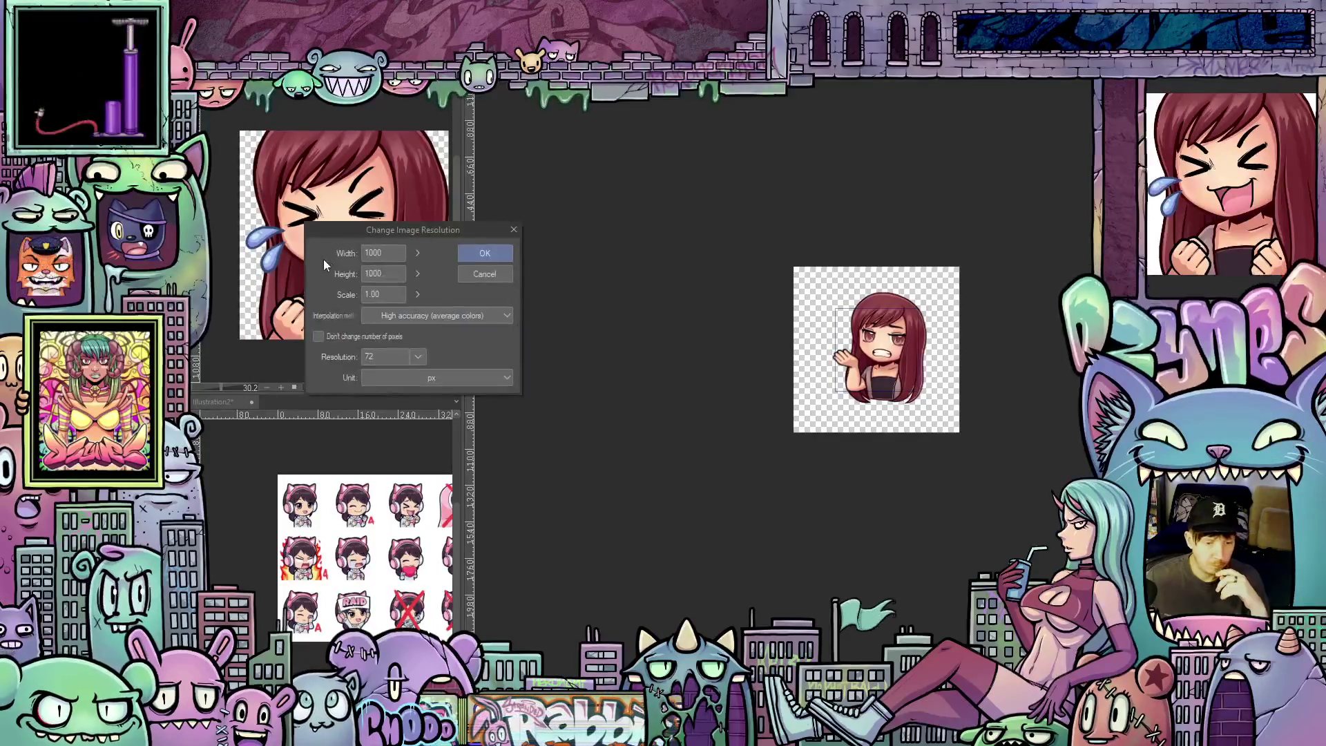
{"action": "left_click_drag", "start_coordinate": [391, 253], "coordinate": [351, 252]}
{"action": "type", "text": "112"}
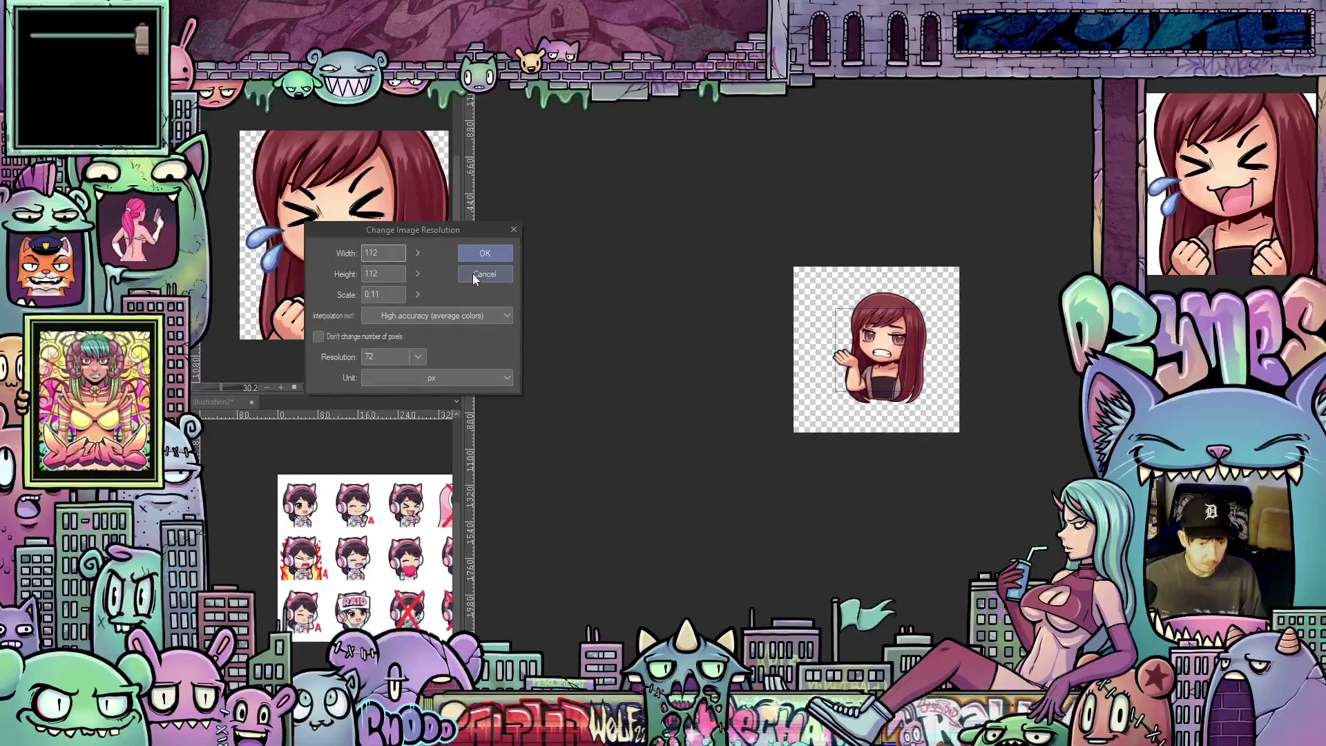
{"action": "left_click", "coordinate": [485, 255]}
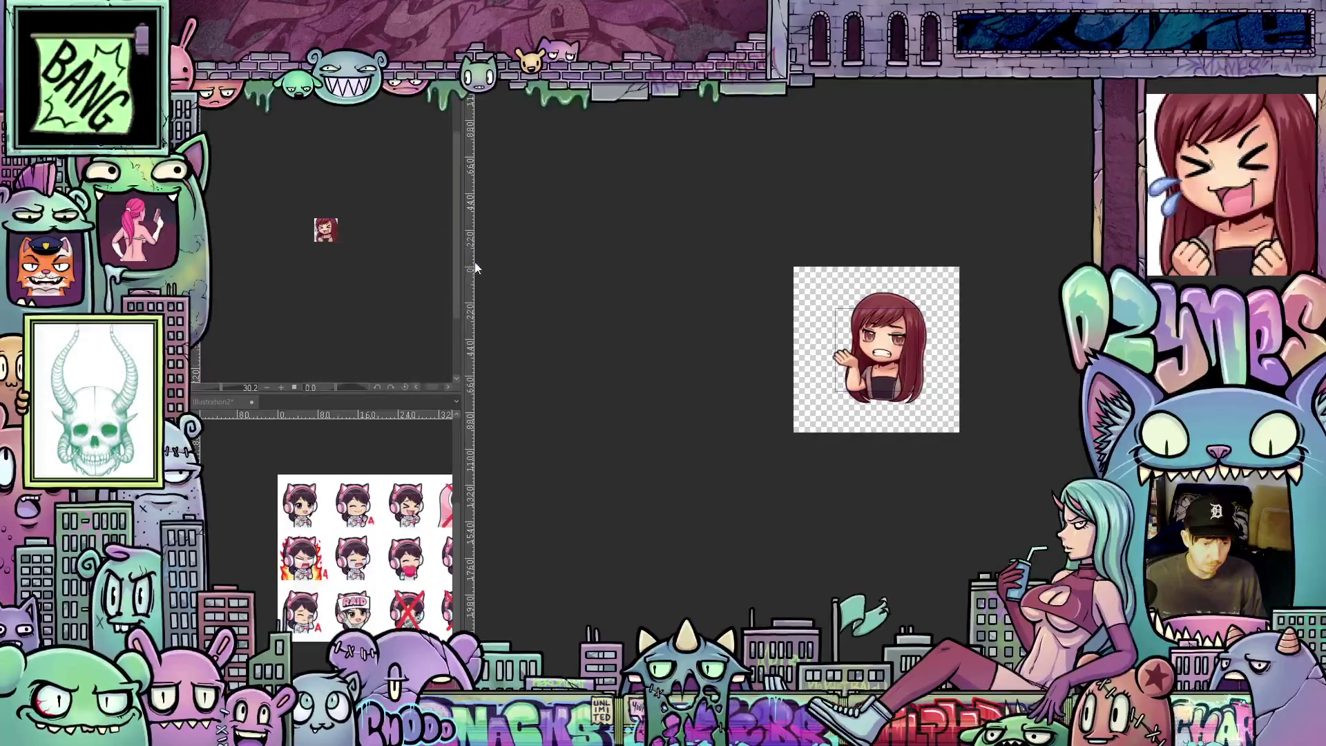
{"action": "scroll", "coordinate": [322, 224], "scroll_direction": "up", "scroll_amount": 7}
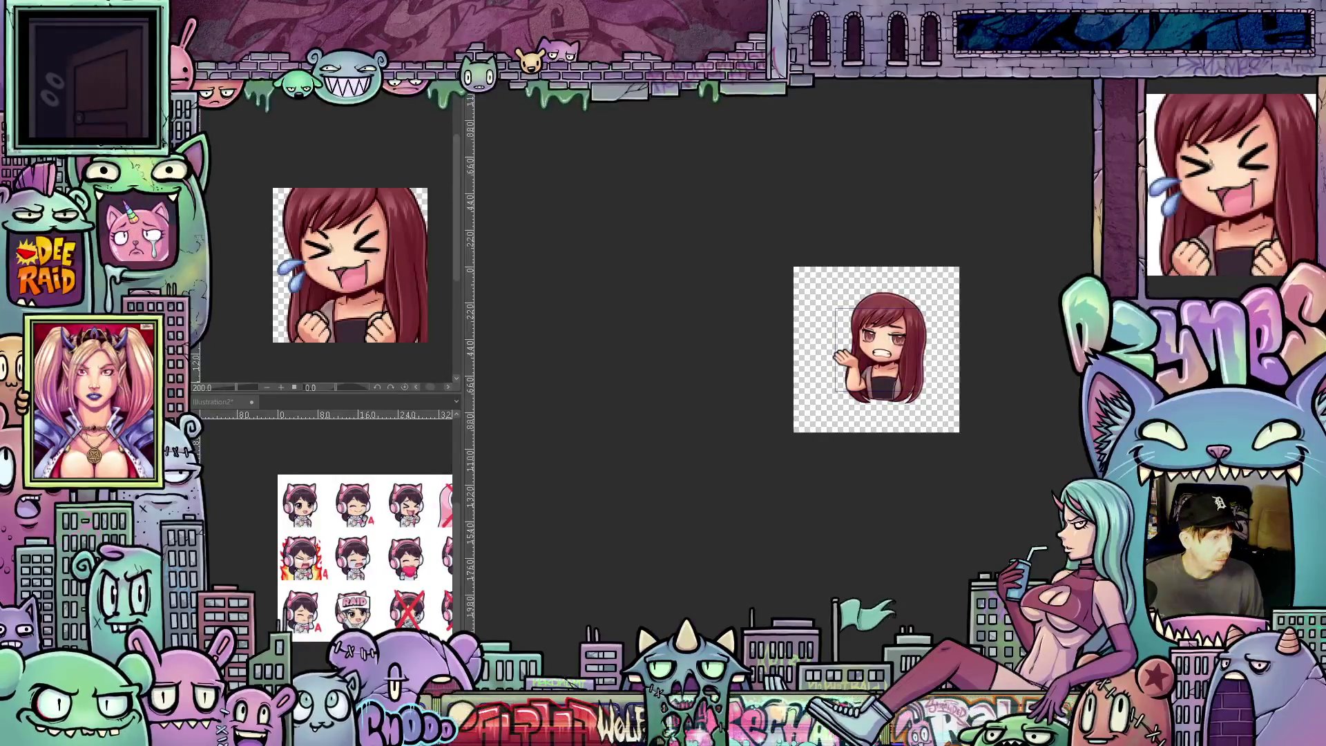
Step: Save it as a flat image, accepting the layer warning, and move to the crying emote
{"action": "key", "text": "ctrl+s"}
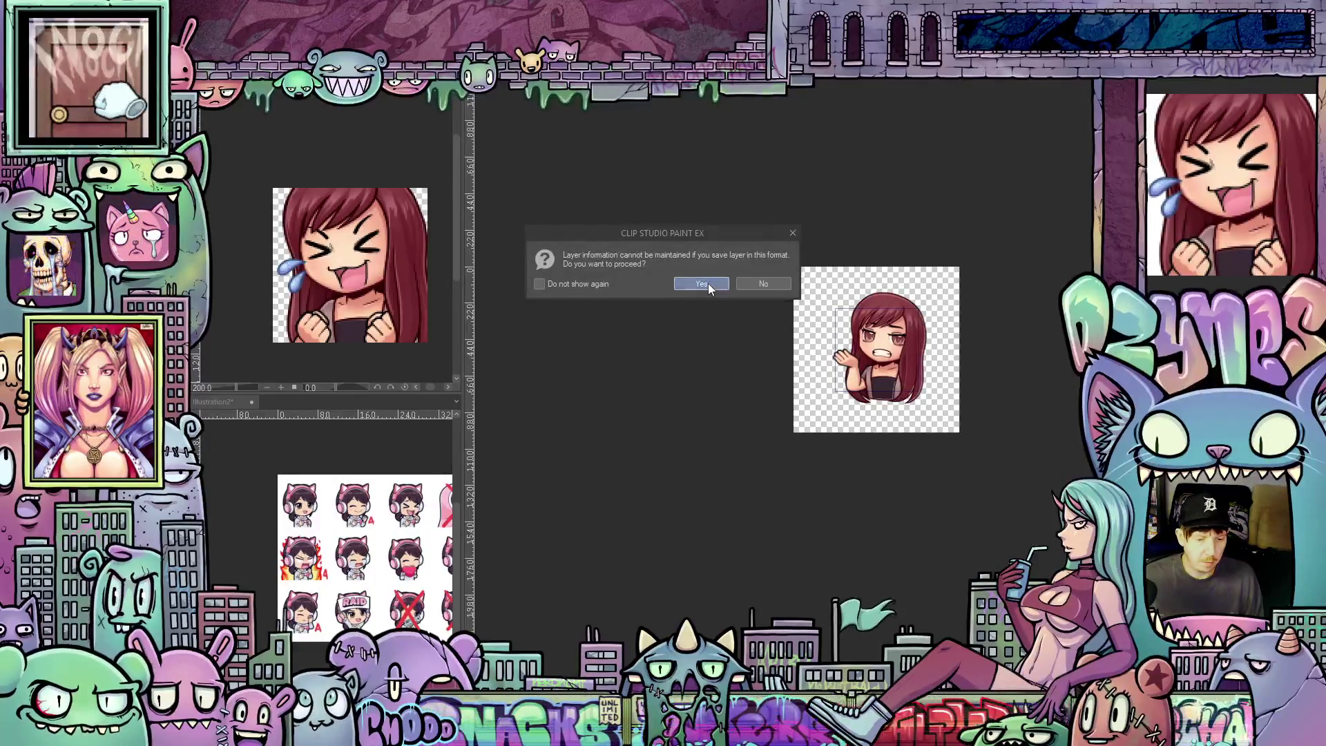
{"action": "left_click", "coordinate": [708, 283]}
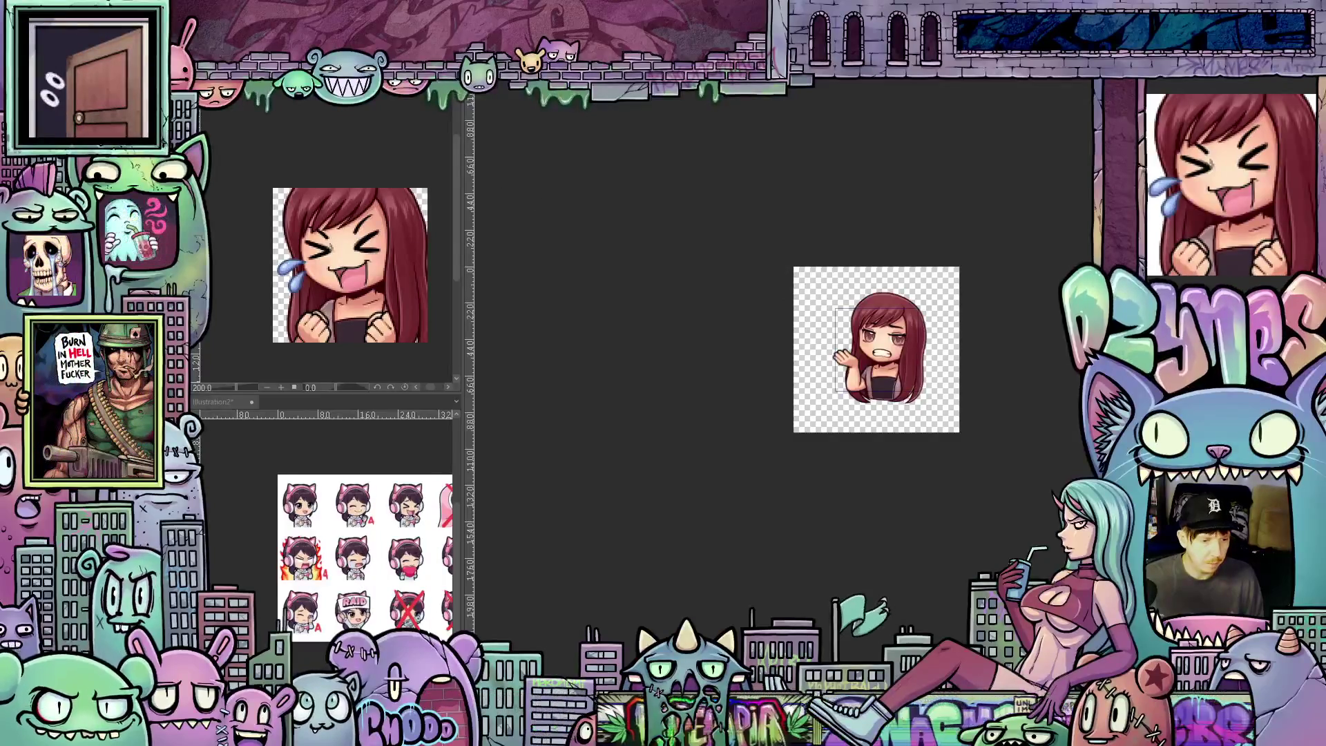
{"action": "key", "text": "ctrl+w"}
{"action": "scroll", "coordinate": [296, 199], "scroll_direction": "down", "scroll_amount": 2}
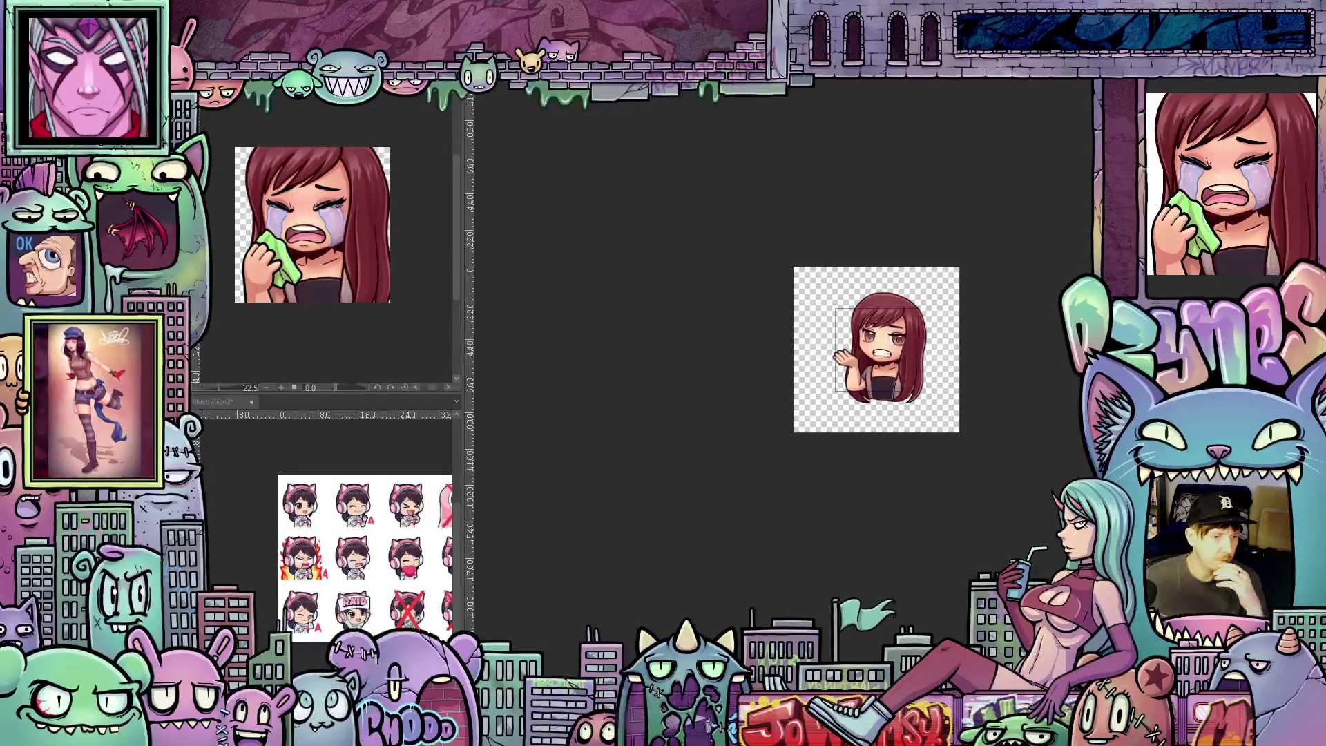
Step: Restore the side panel and flatten the crying emote into a single layer
{"action": "left_click", "coordinate": [207, 76]}
{"action": "left_click", "coordinate": [317, 367]}
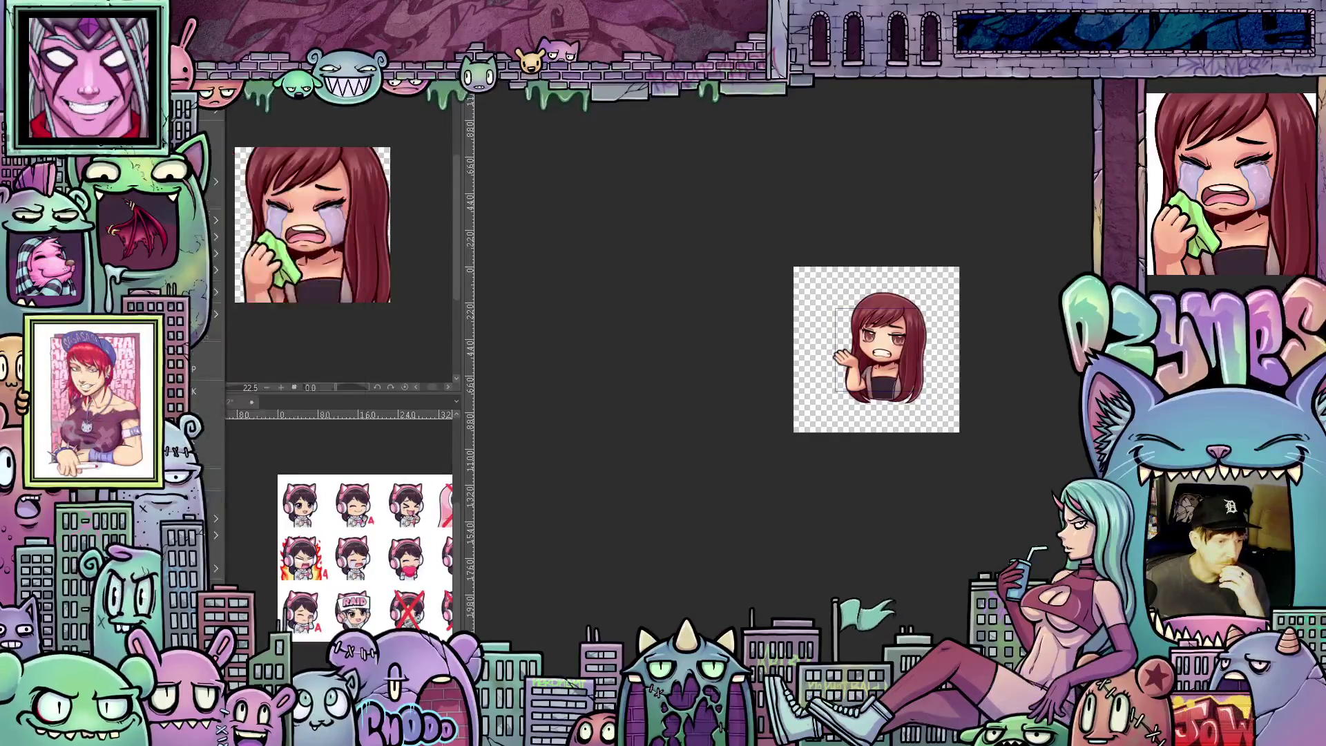
{"action": "left_click", "coordinate": [207, 76]}
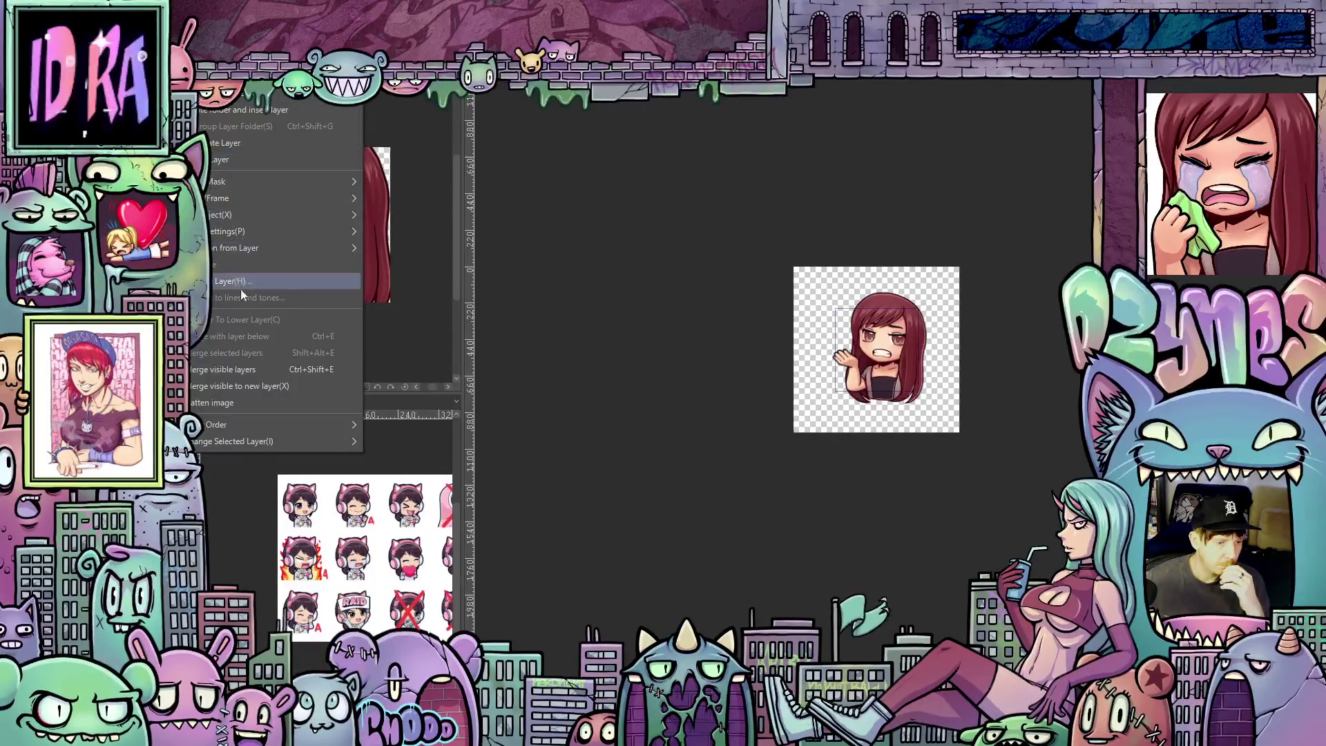
{"action": "left_click", "coordinate": [232, 403]}
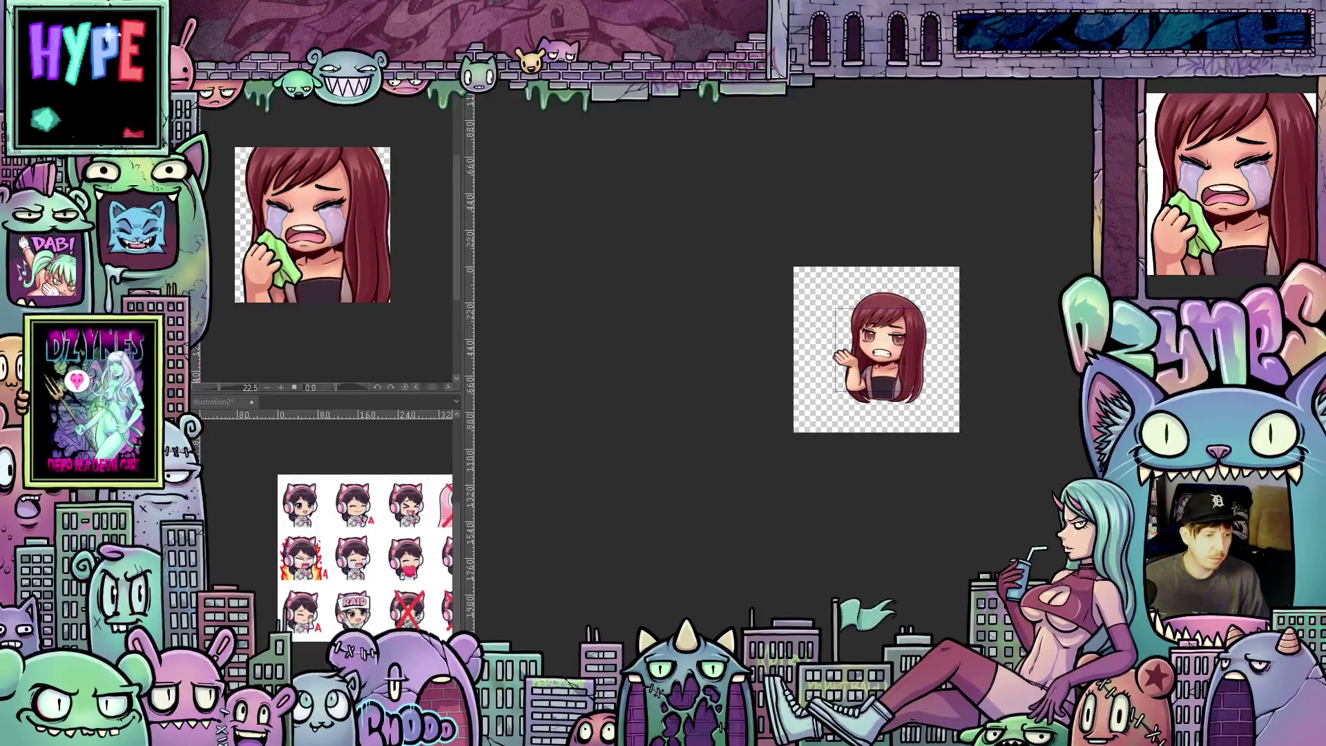
Step: Resize the crying emote to 112 px wide and save it as a flat image
{"action": "key", "text": "alt+e"}
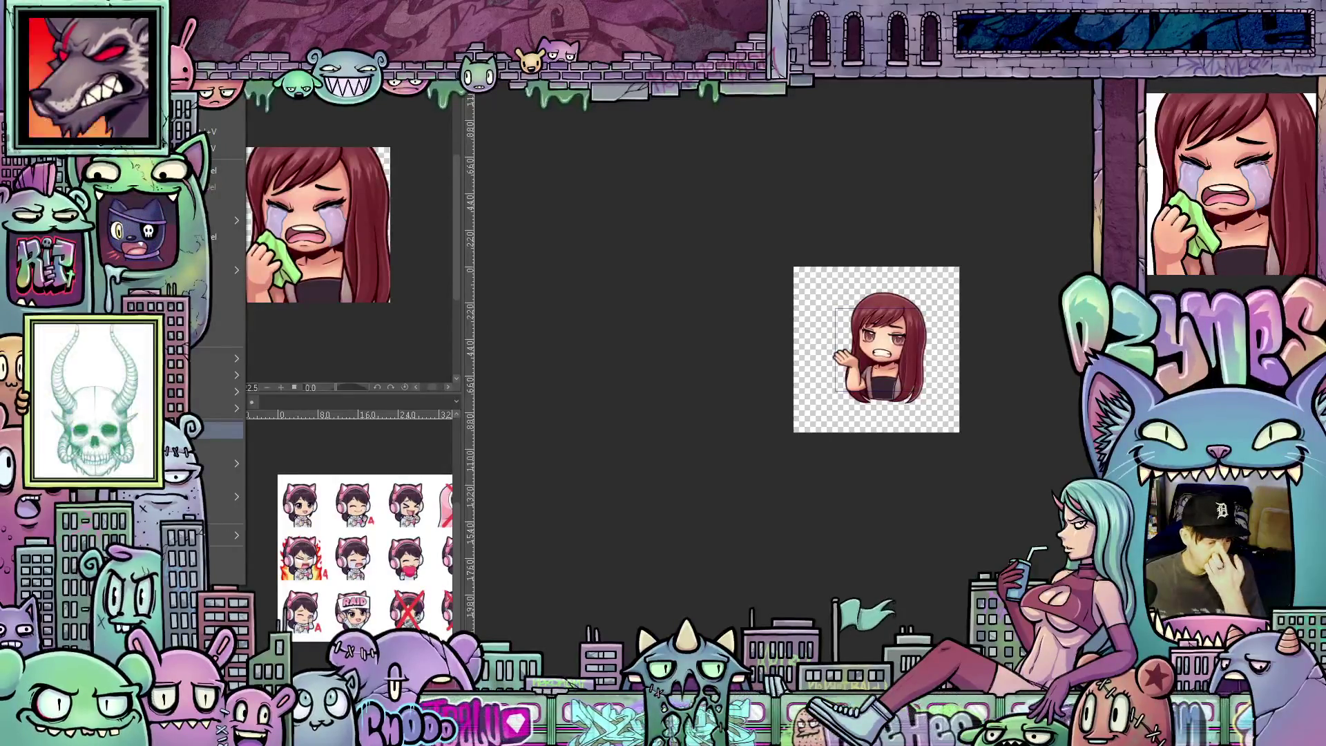
{"action": "left_click", "coordinate": [221, 431]}
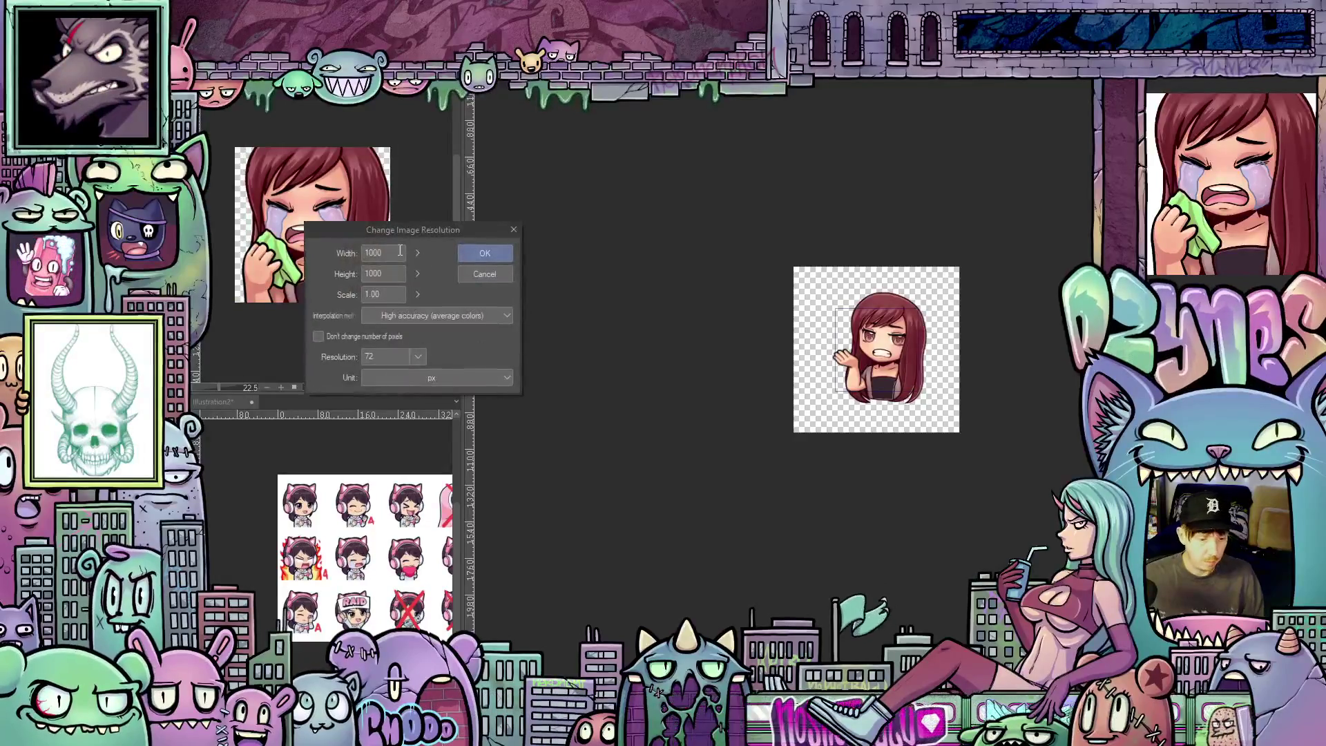
{"action": "type", "text": "112"}
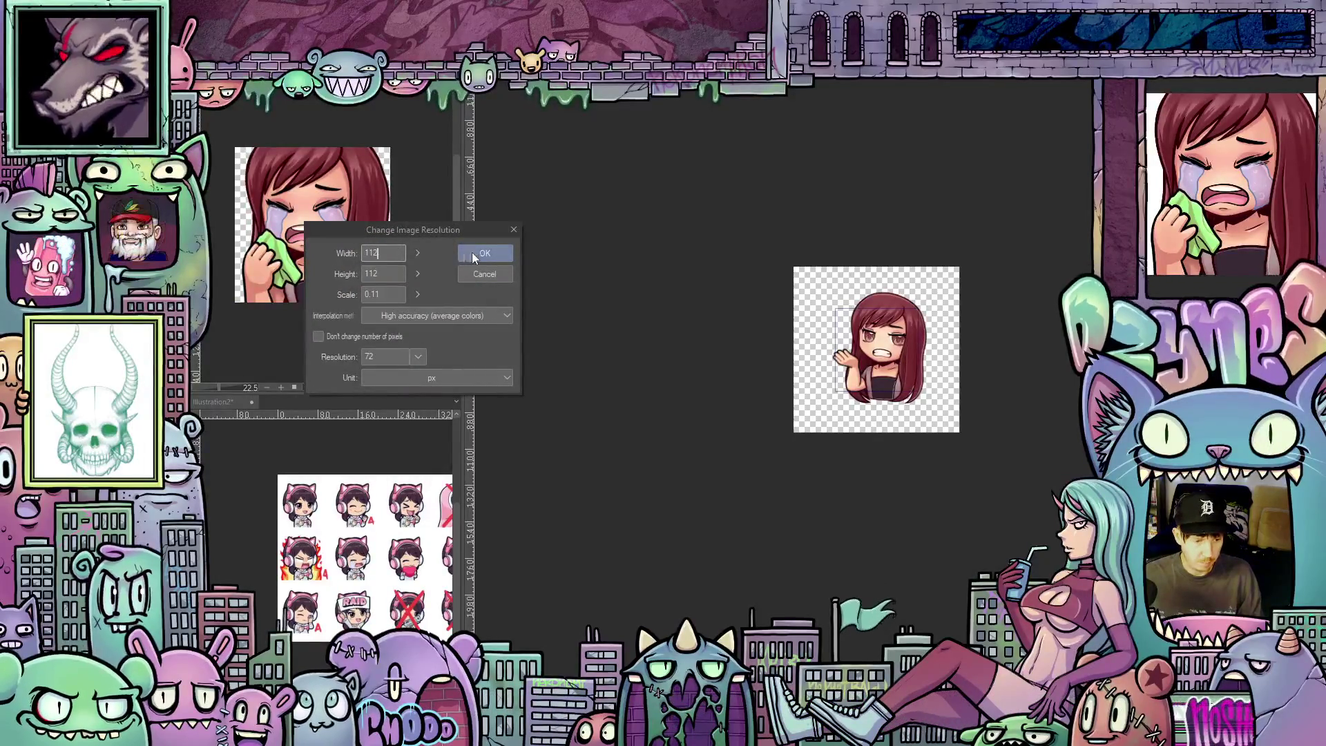
{"action": "left_click", "coordinate": [486, 254]}
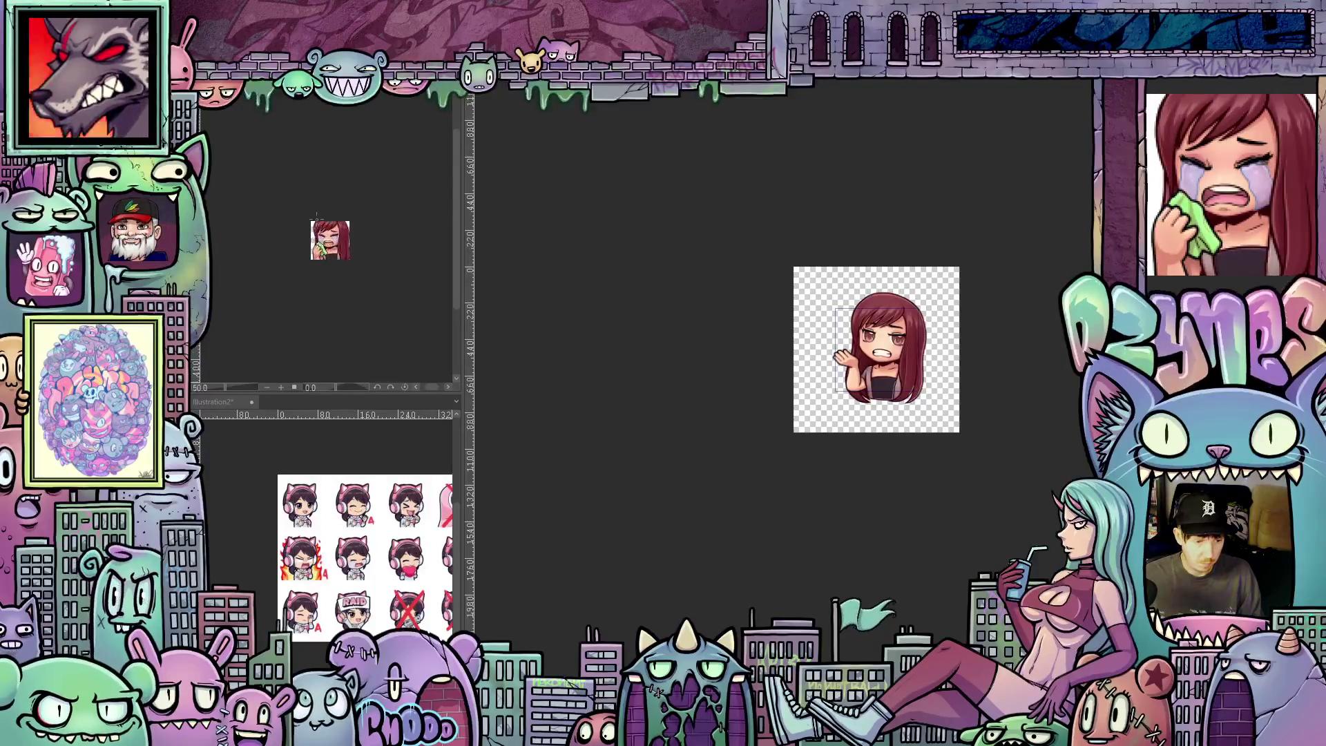
{"action": "scroll", "coordinate": [380, 282], "scroll_direction": "up", "scroll_amount": 4}
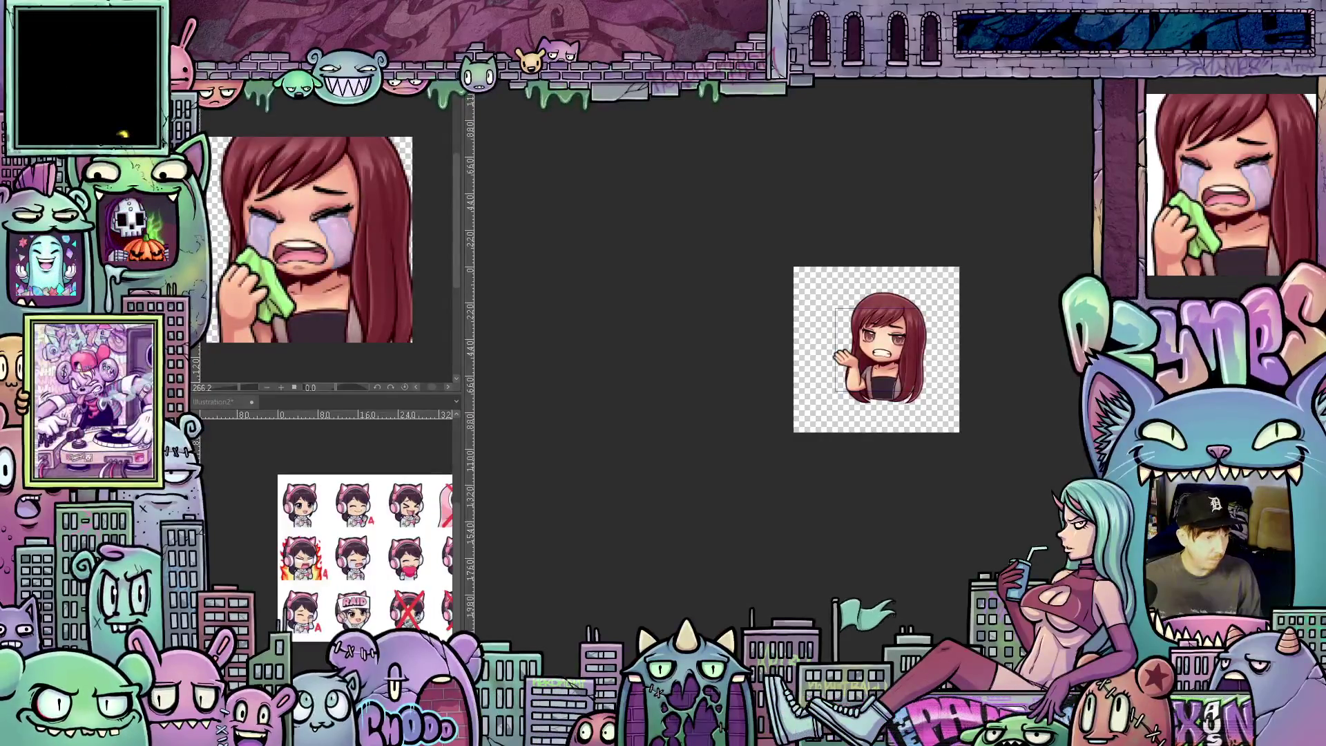
{"action": "key", "text": "ctrl+s"}
{"action": "left_click", "coordinate": [719, 284]}
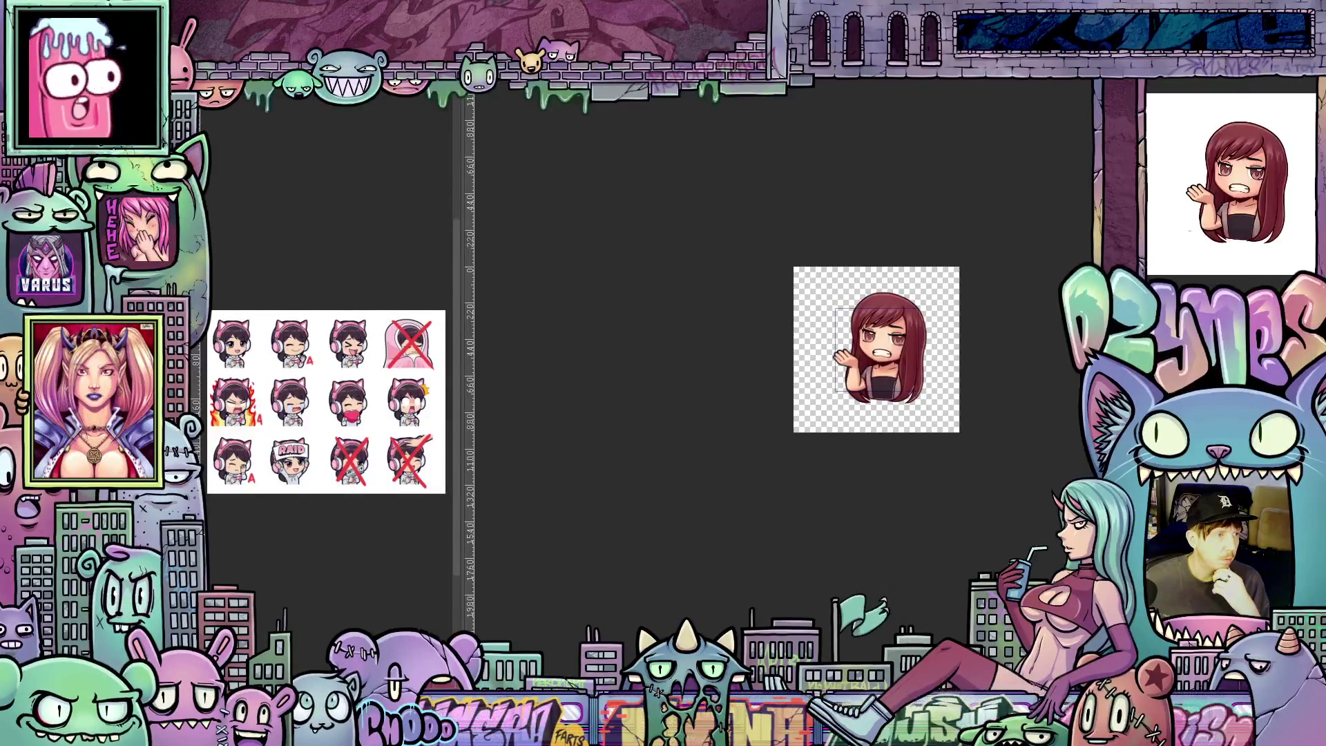
{"action": "key", "text": "ctrl+Tab"}
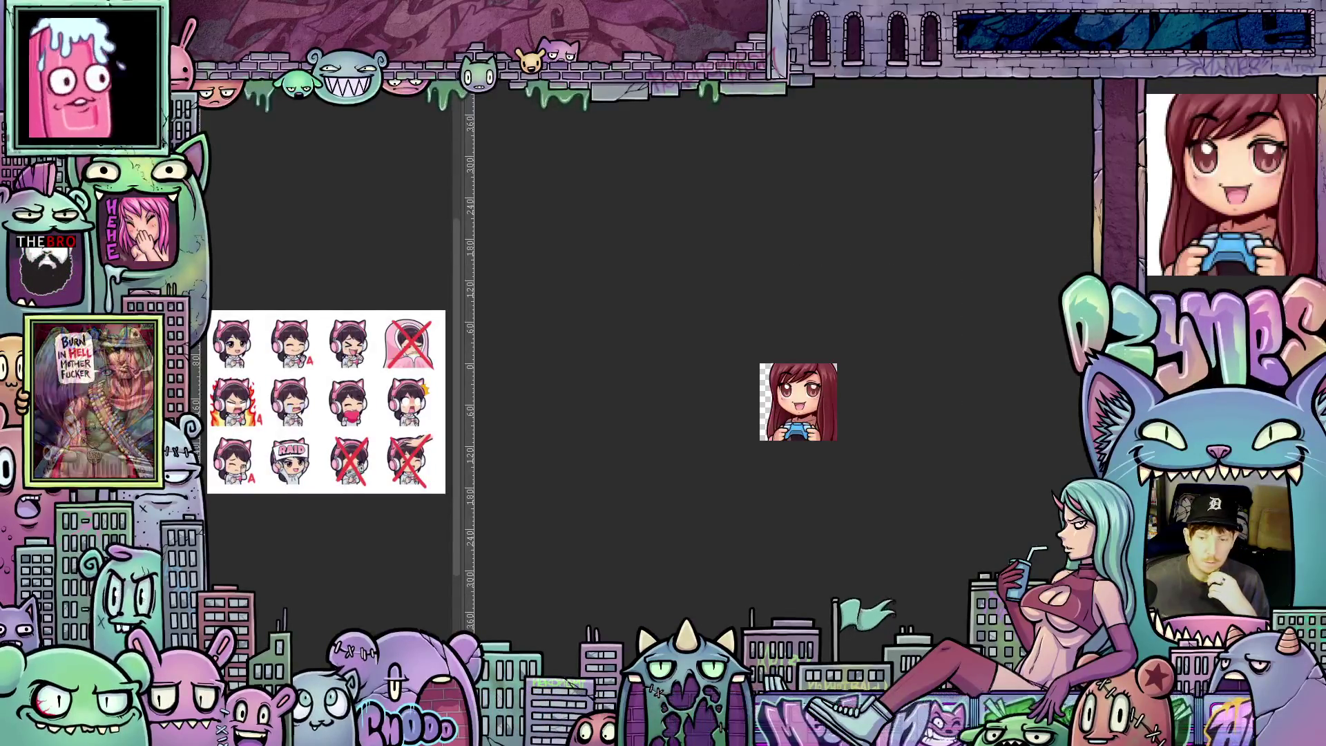
{"action": "key", "text": "ctrl+Tab"}
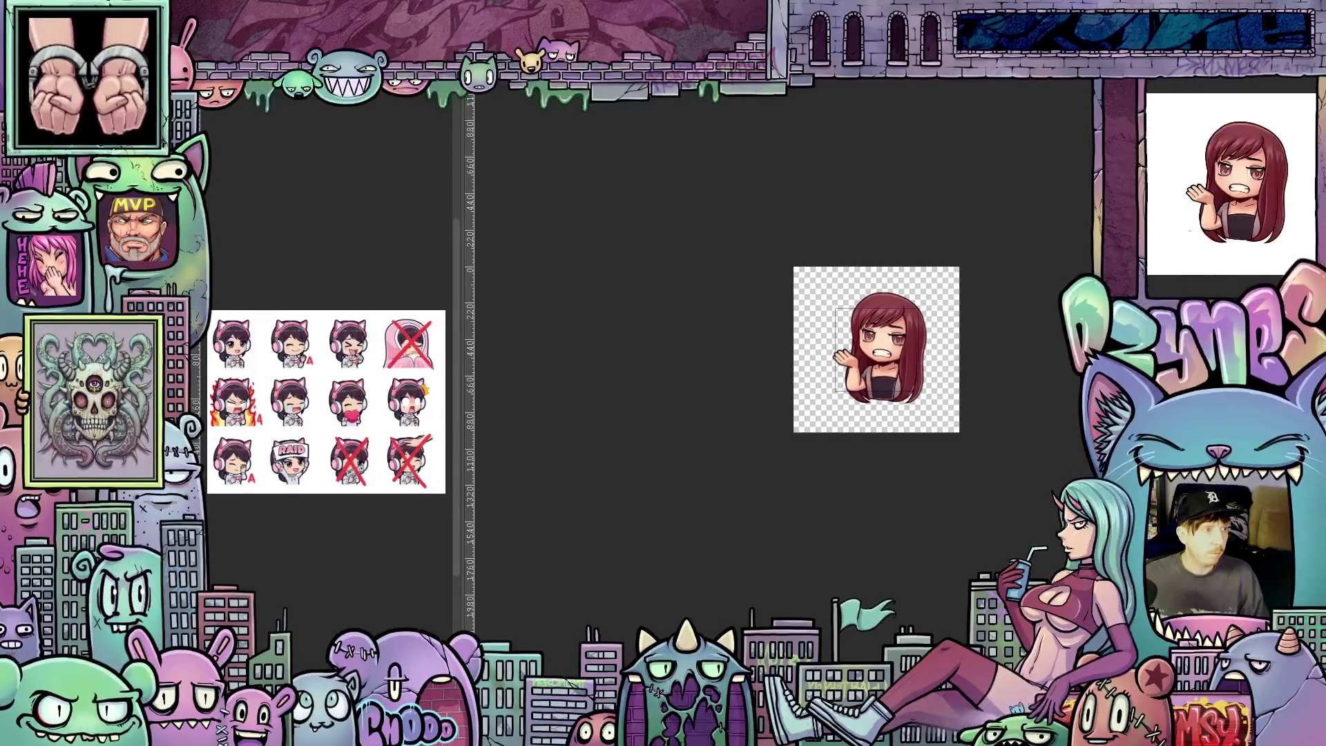
{"action": "key", "text": "ctrl+Tab"}
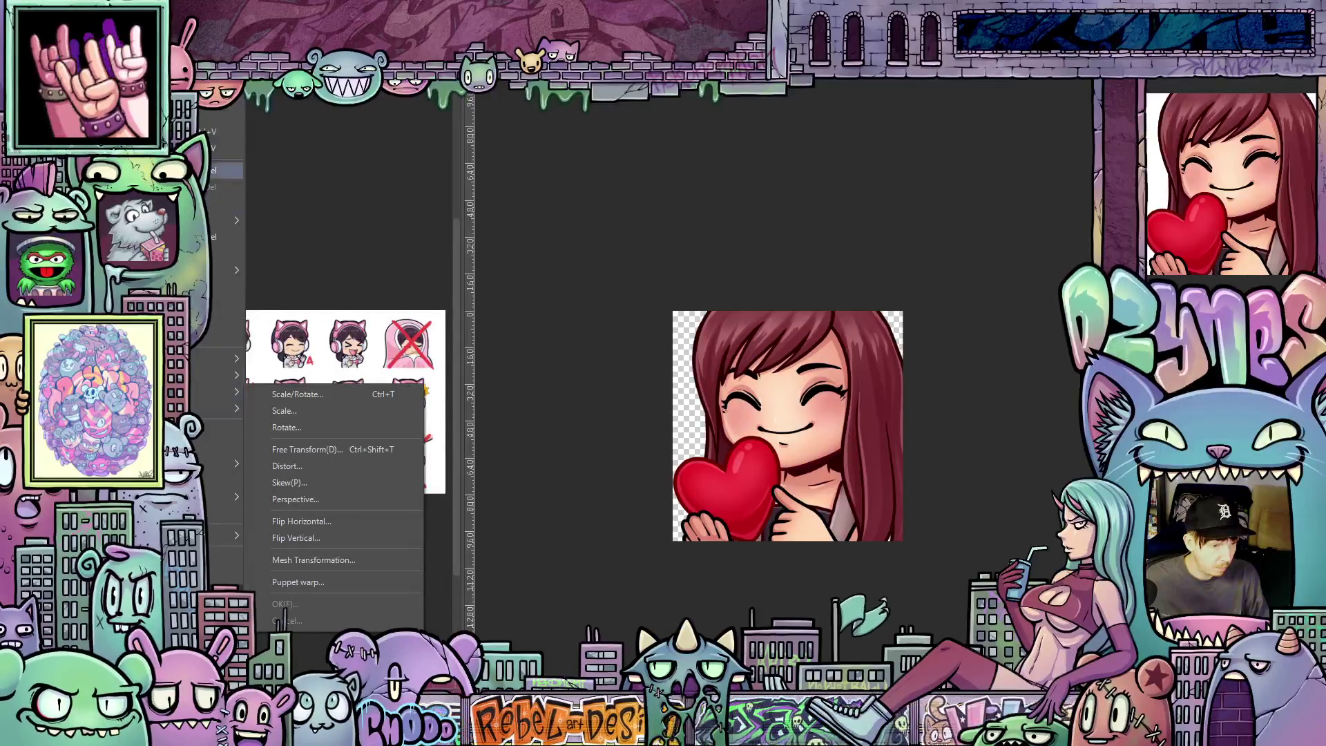
Step: Shrink the heart emote to 112 px wide with Change Image Resolution
{"action": "key", "text": "Escape"}
{"action": "key", "text": "alt+l"}
{"action": "key", "text": "Escape"}
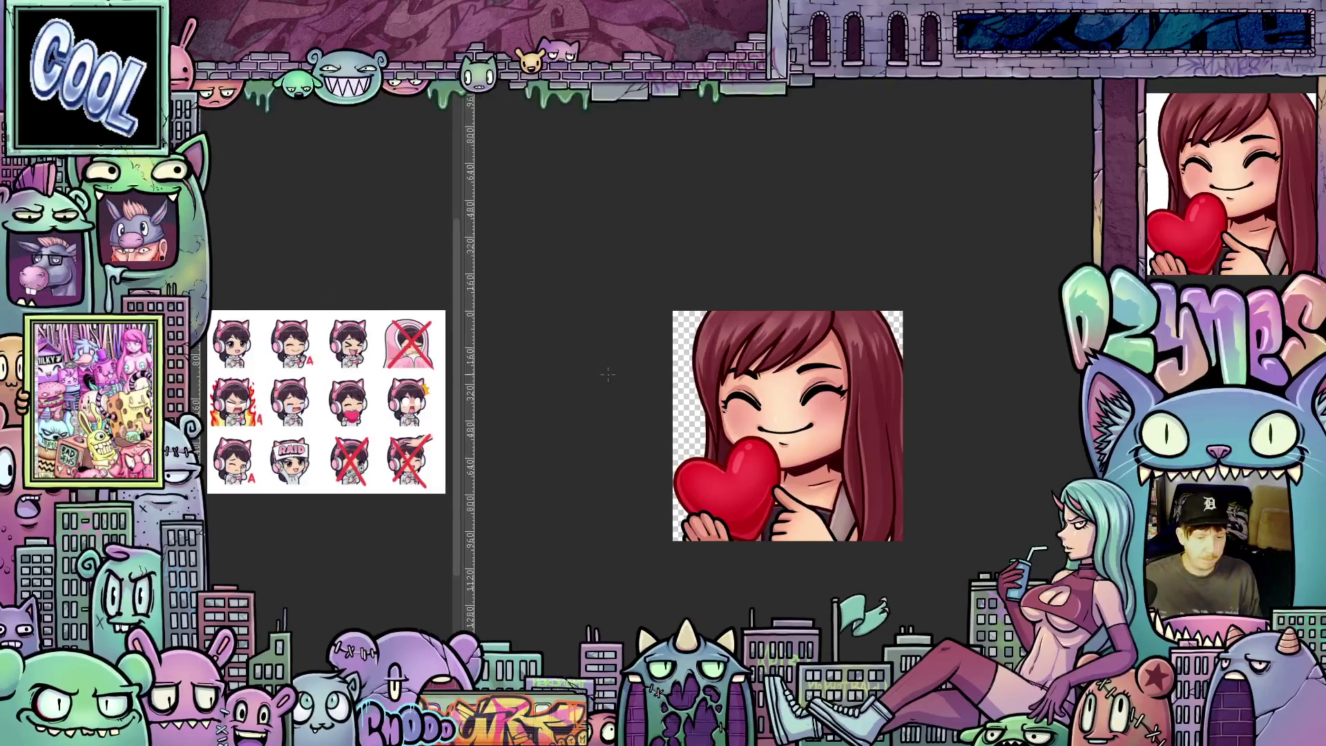
{"action": "key", "text": "alt+e"}
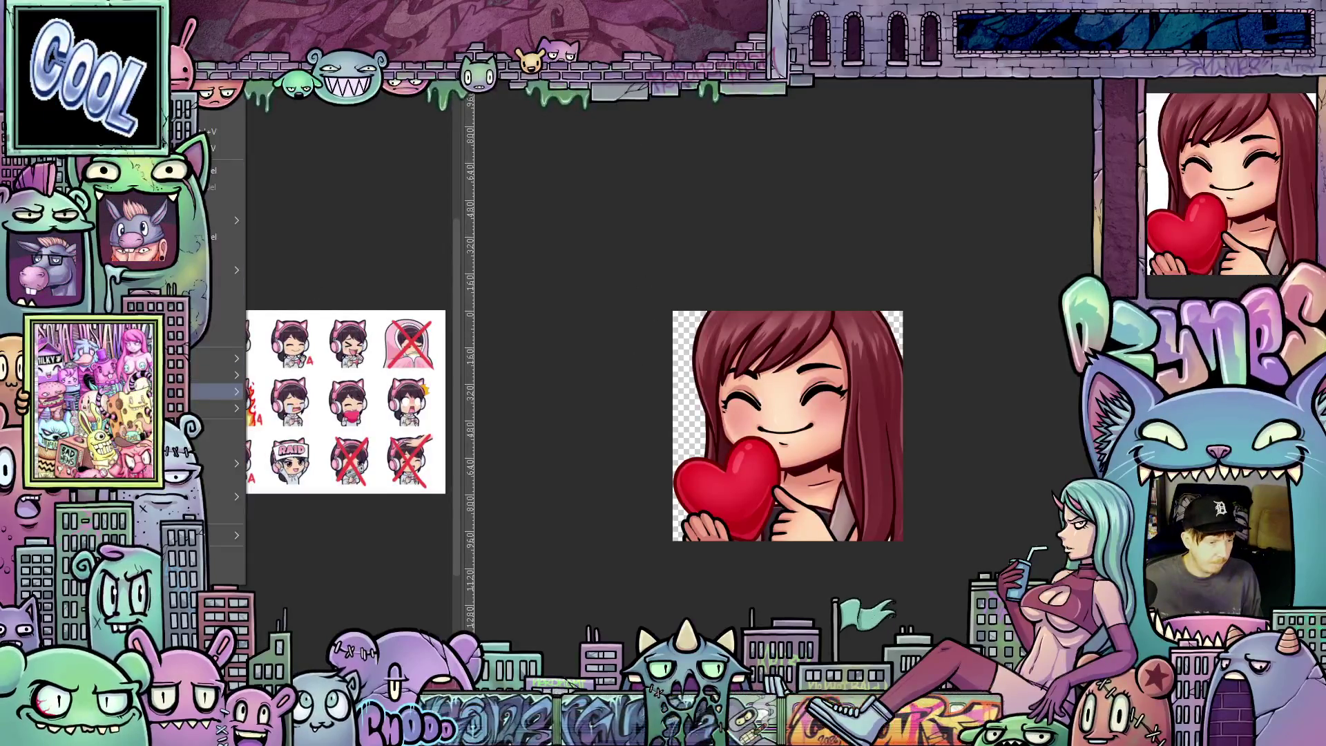
{"action": "mouse_move", "coordinate": [228, 392]}
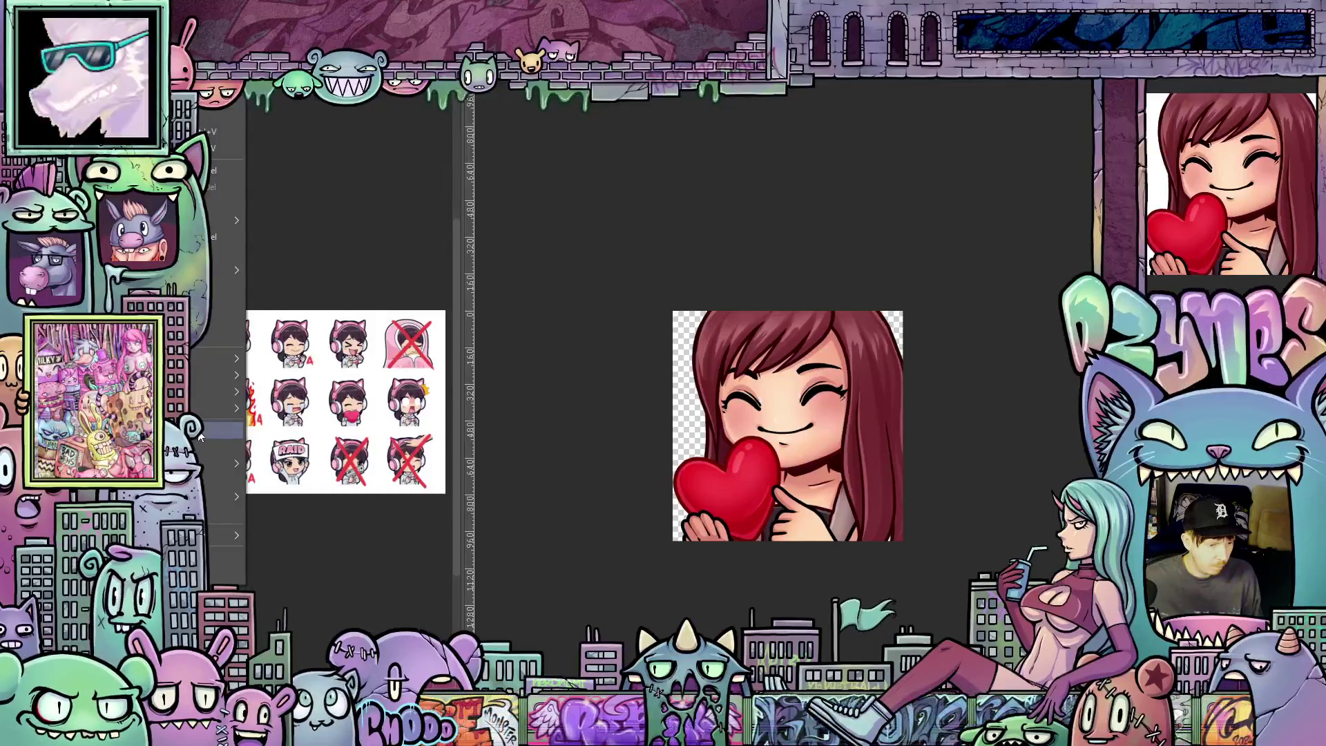
{"action": "left_click", "coordinate": [221, 430]}
{"action": "left_click_drag", "start_coordinate": [388, 252], "coordinate": [339, 246]}
{"action": "type", "text": "12"}
{"action": "left_click", "coordinate": [485, 252]}
{"action": "scroll", "coordinate": [793, 395], "scroll_direction": "up", "scroll_amount": 5}
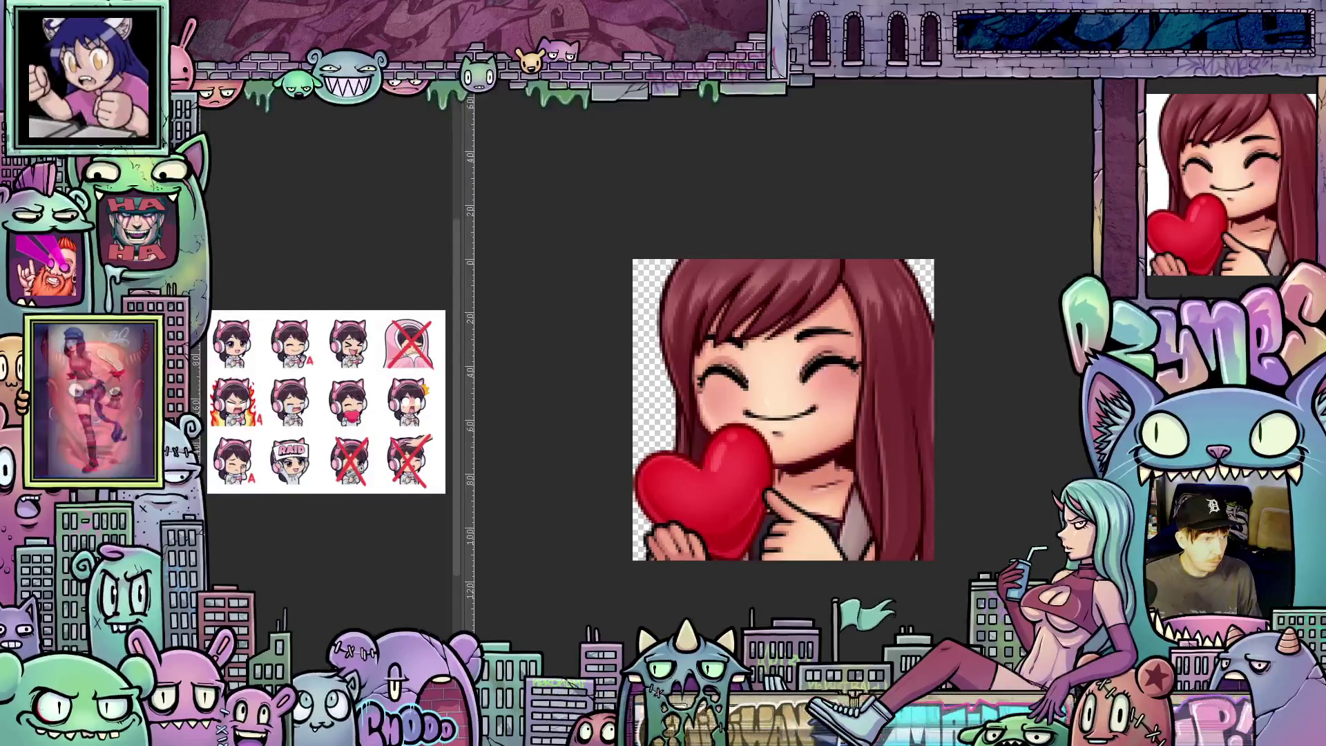
Step: Save the heart emote flat without layer information, then switch to the shocked emote
{"action": "key", "text": "ctrl+s"}
{"action": "left_click", "coordinate": [701, 283]}
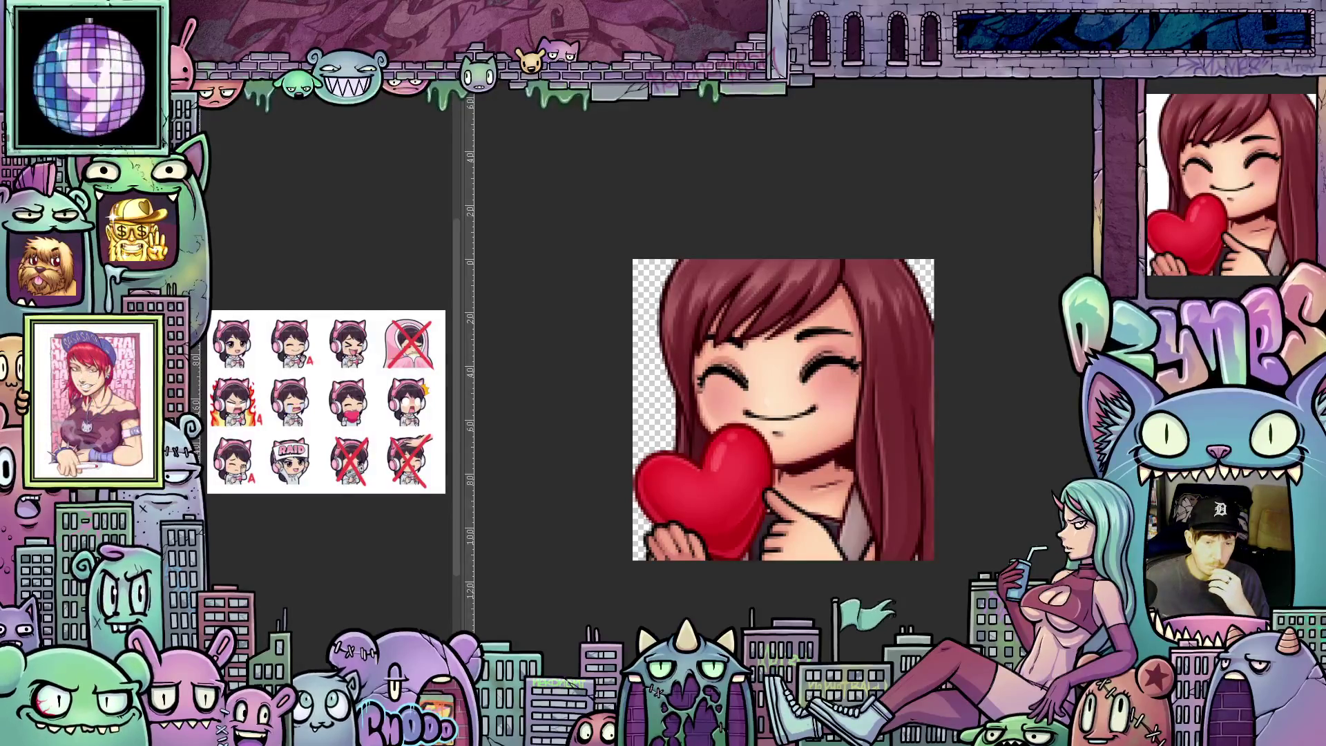
{"action": "key", "text": "ctrl+Tab"}
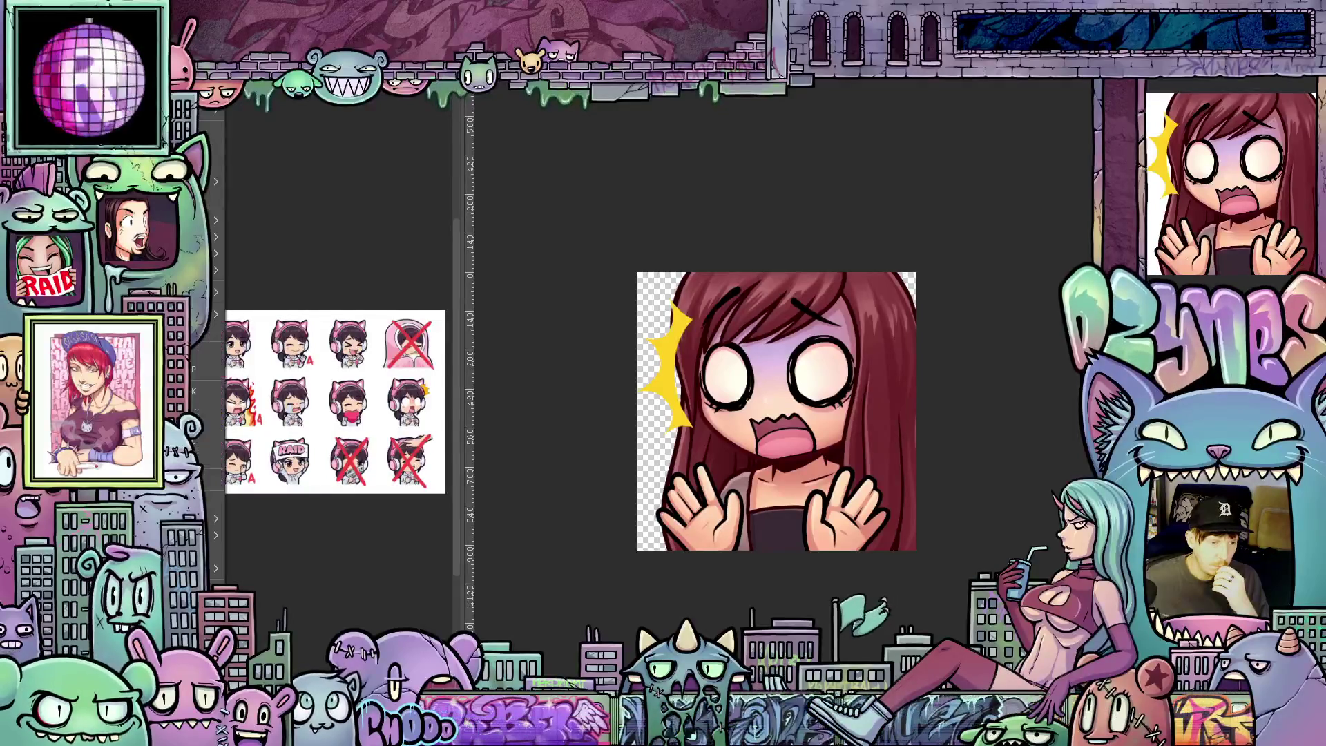
Step: Flatten the shocked emote into one layer and resize it to 112 px
{"action": "left_click", "coordinate": [207, 86]}
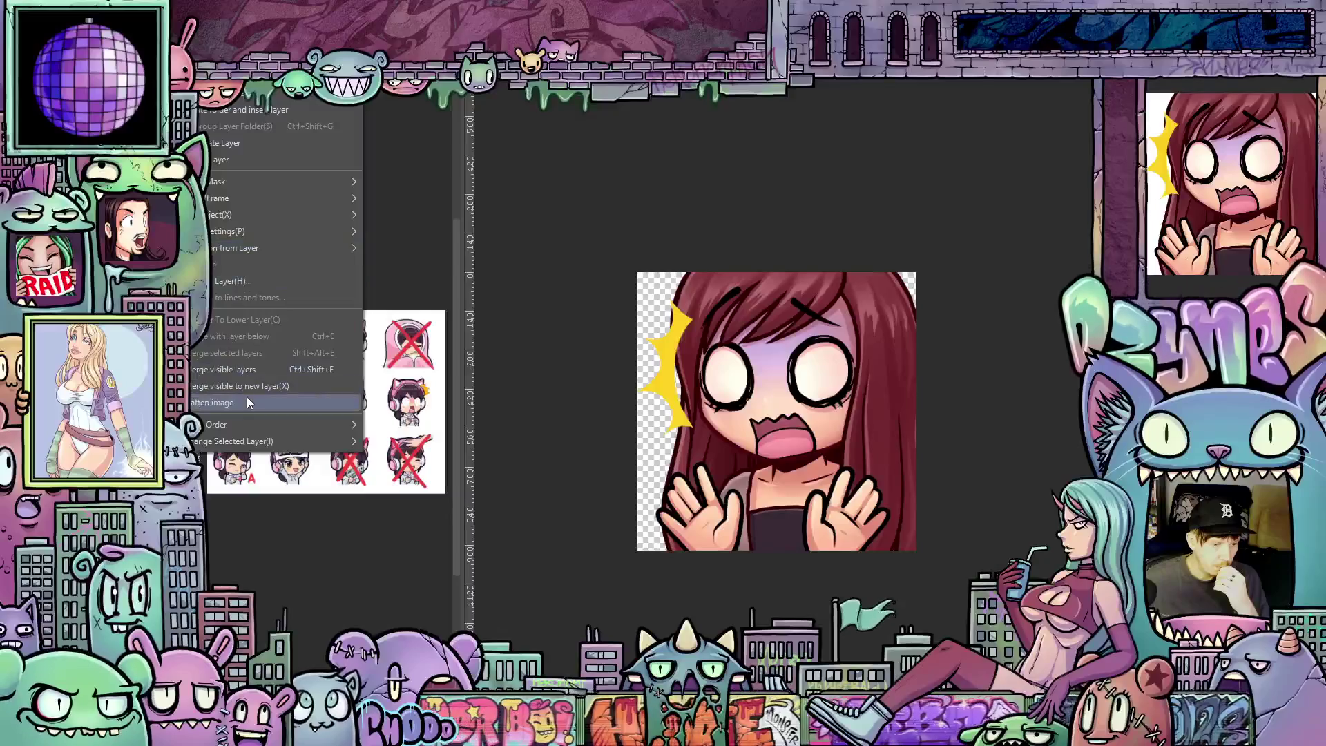
{"action": "left_click", "coordinate": [247, 399]}
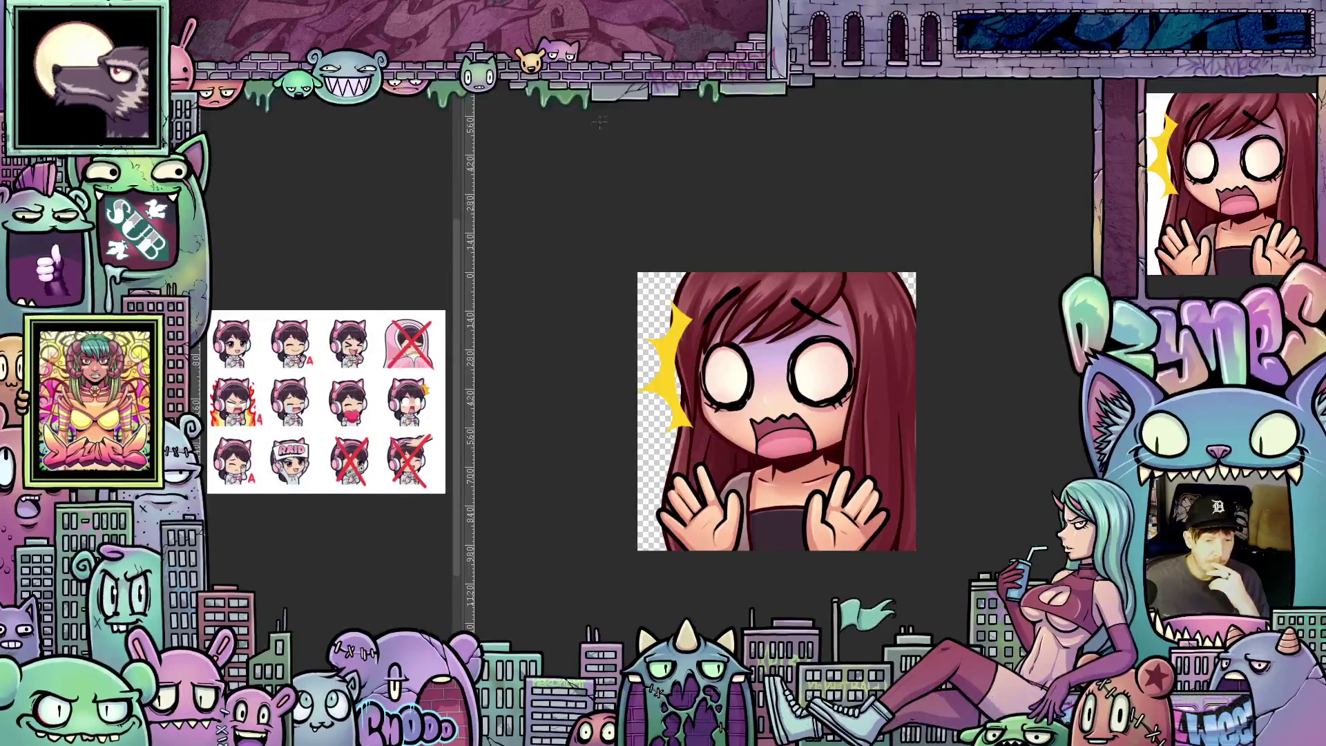
{"action": "right_click", "coordinate": [138, 124]}
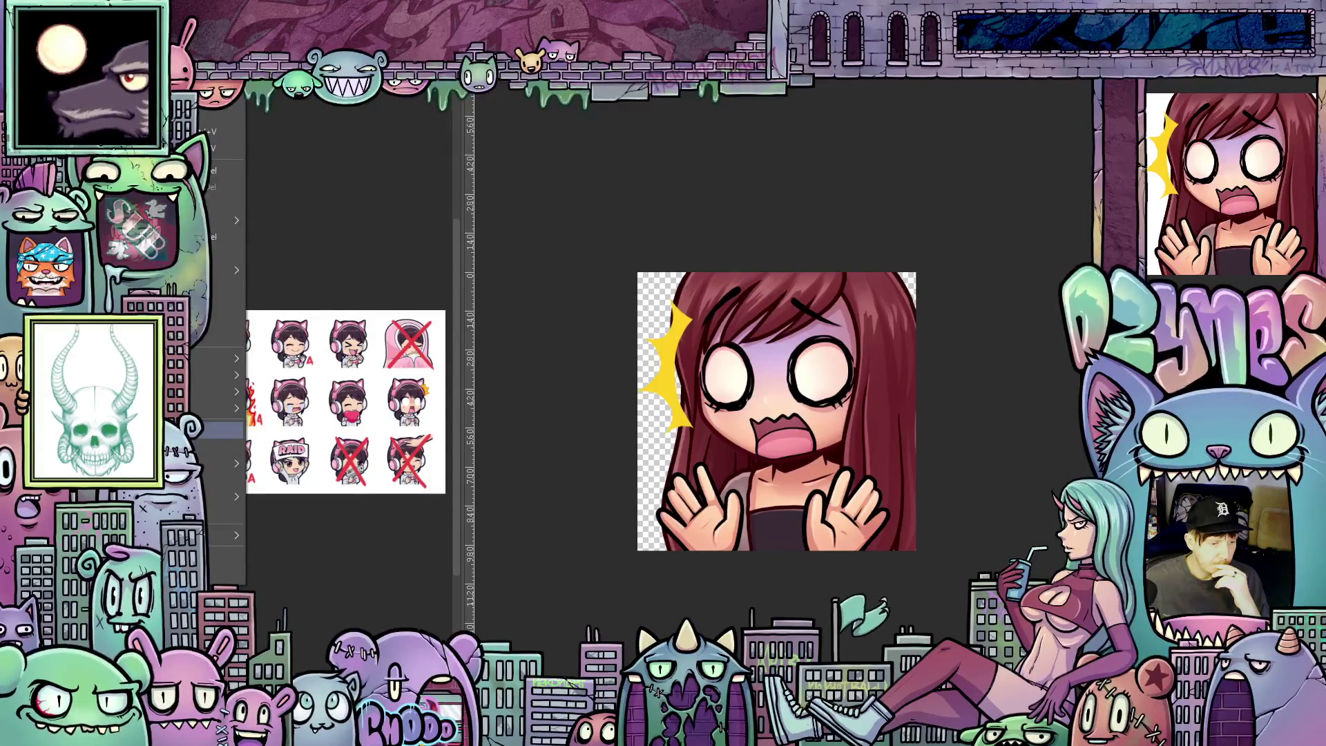
{"action": "left_click", "coordinate": [217, 430]}
{"action": "double_click", "coordinate": [383, 253]}
{"action": "type", "text": "112"}
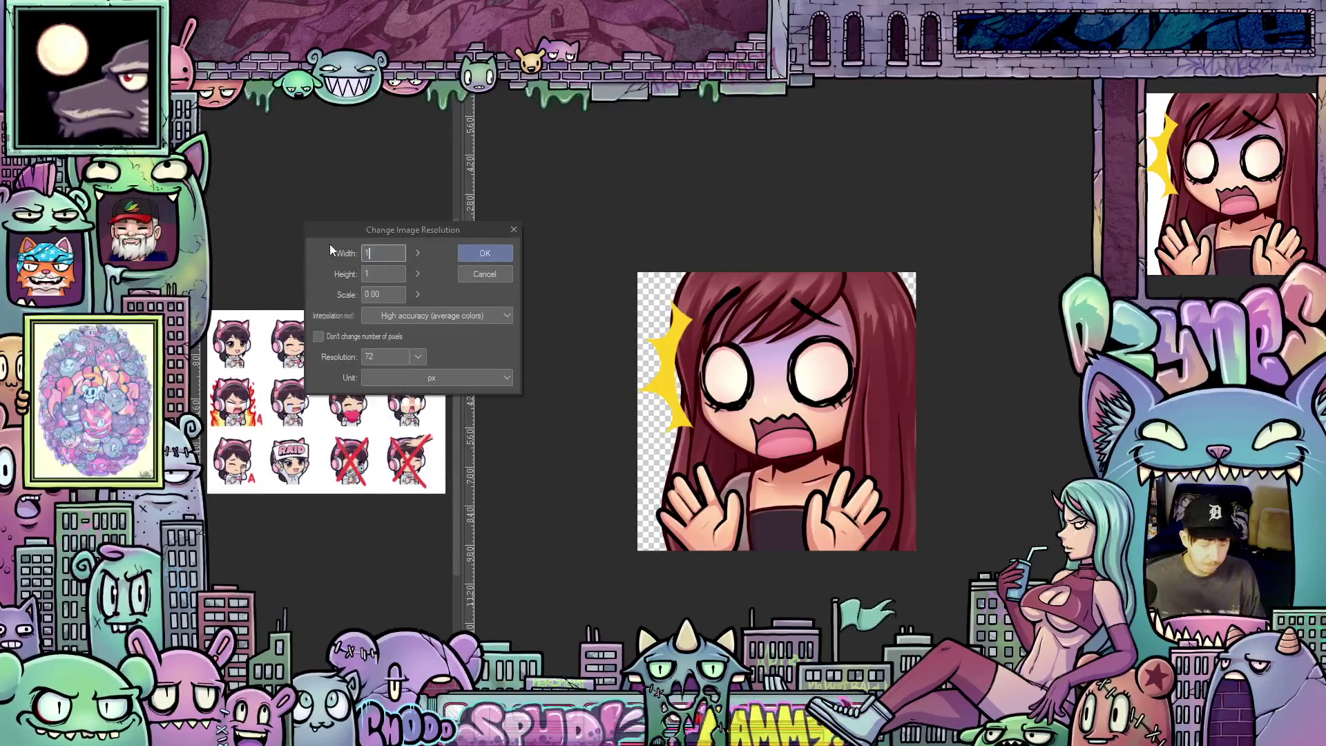
{"action": "left_click", "coordinate": [488, 253]}
{"action": "scroll", "coordinate": [798, 401], "scroll_direction": "up", "scroll_amount": 5}
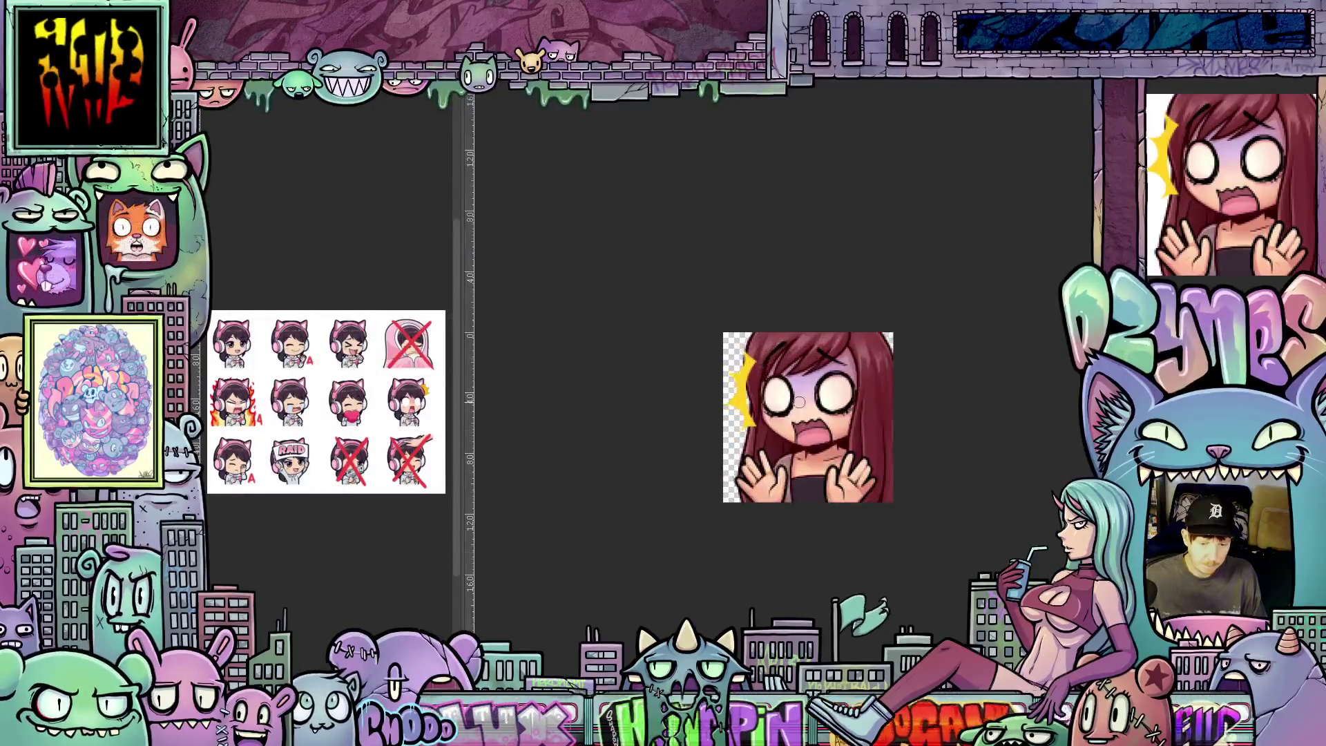
{"action": "left_click_drag", "start_coordinate": [957, 465], "coordinate": [938, 414]}
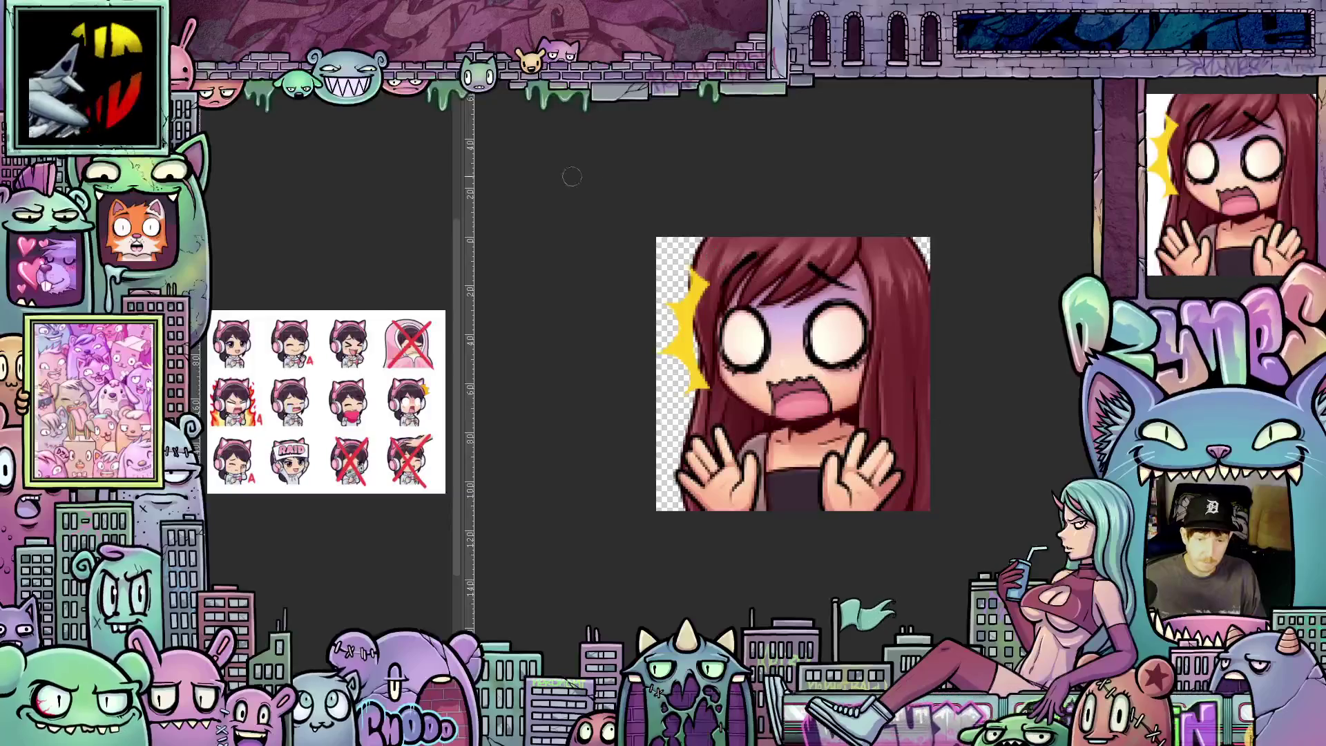
{"action": "key", "text": "Tab"}
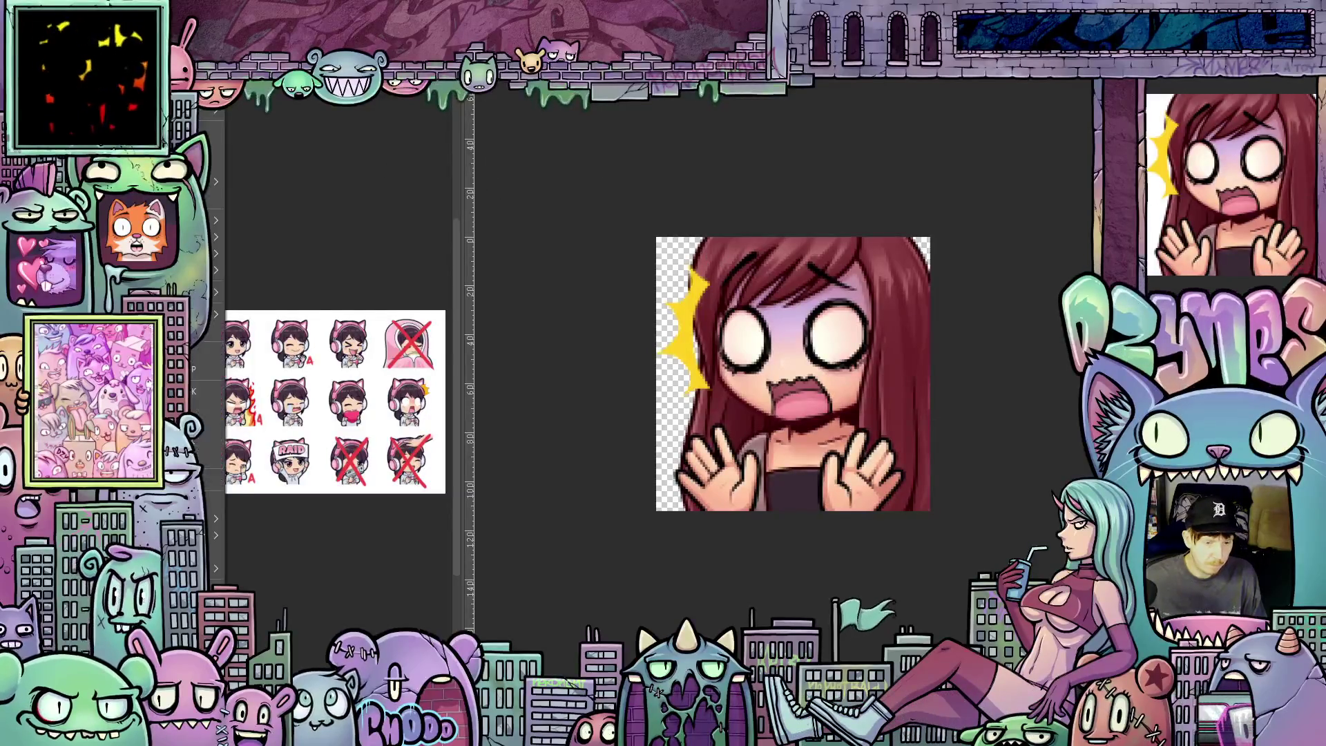
{"action": "key", "text": "Tab"}
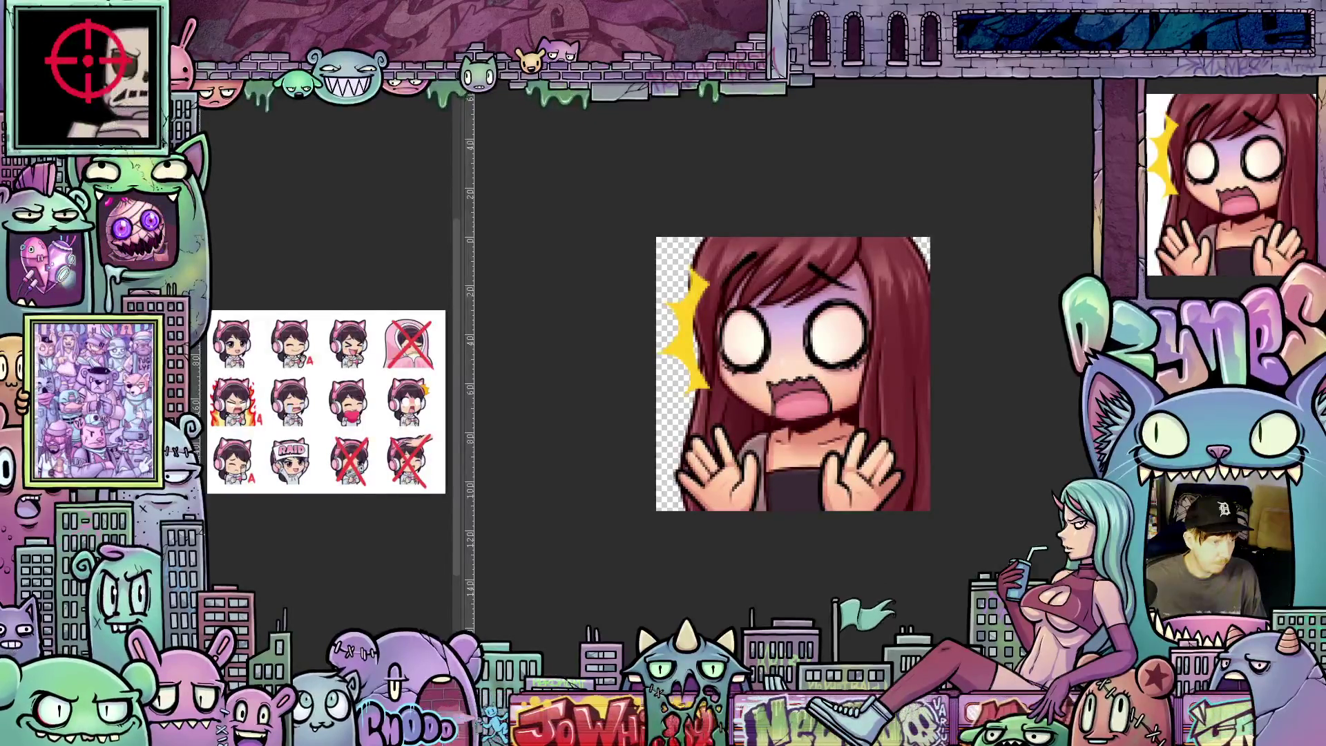
Step: Save the shocked emote flat, then move to the RAID! emote document
{"action": "key", "text": "ctrl+s"}
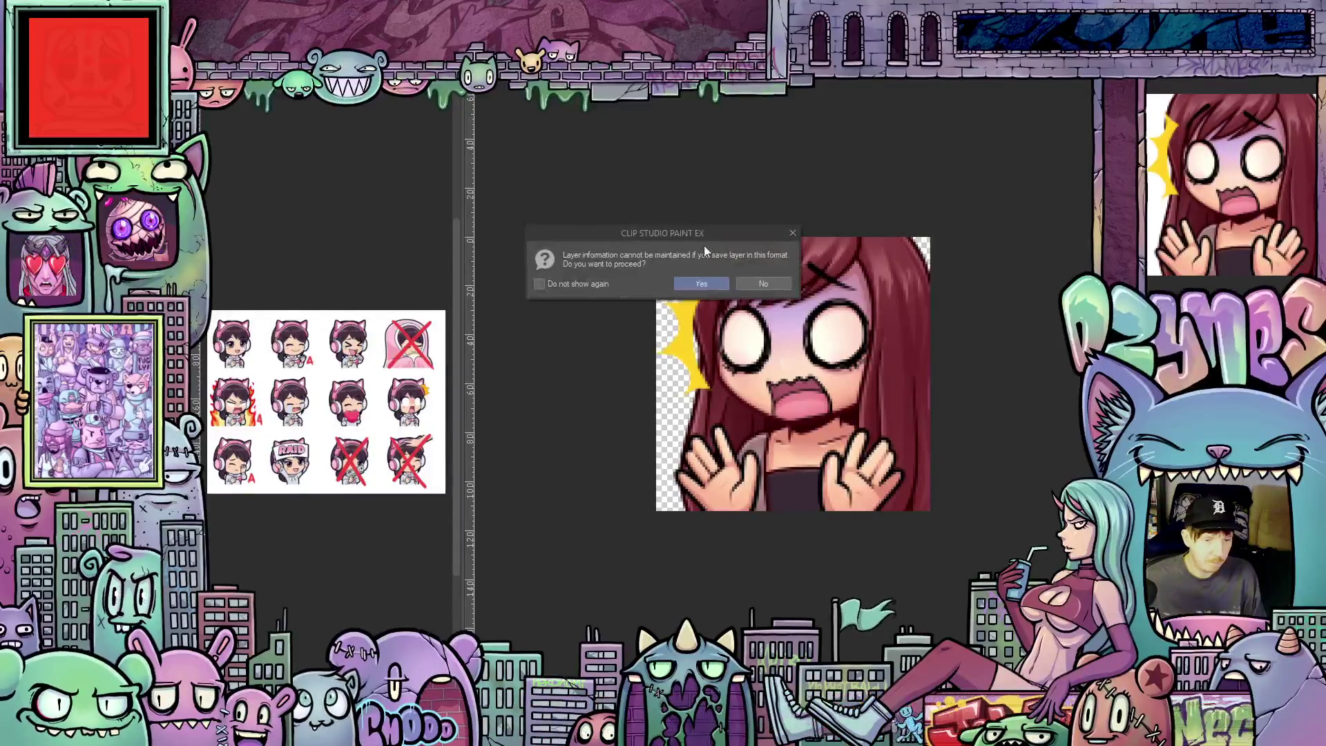
{"action": "key", "text": "Return"}
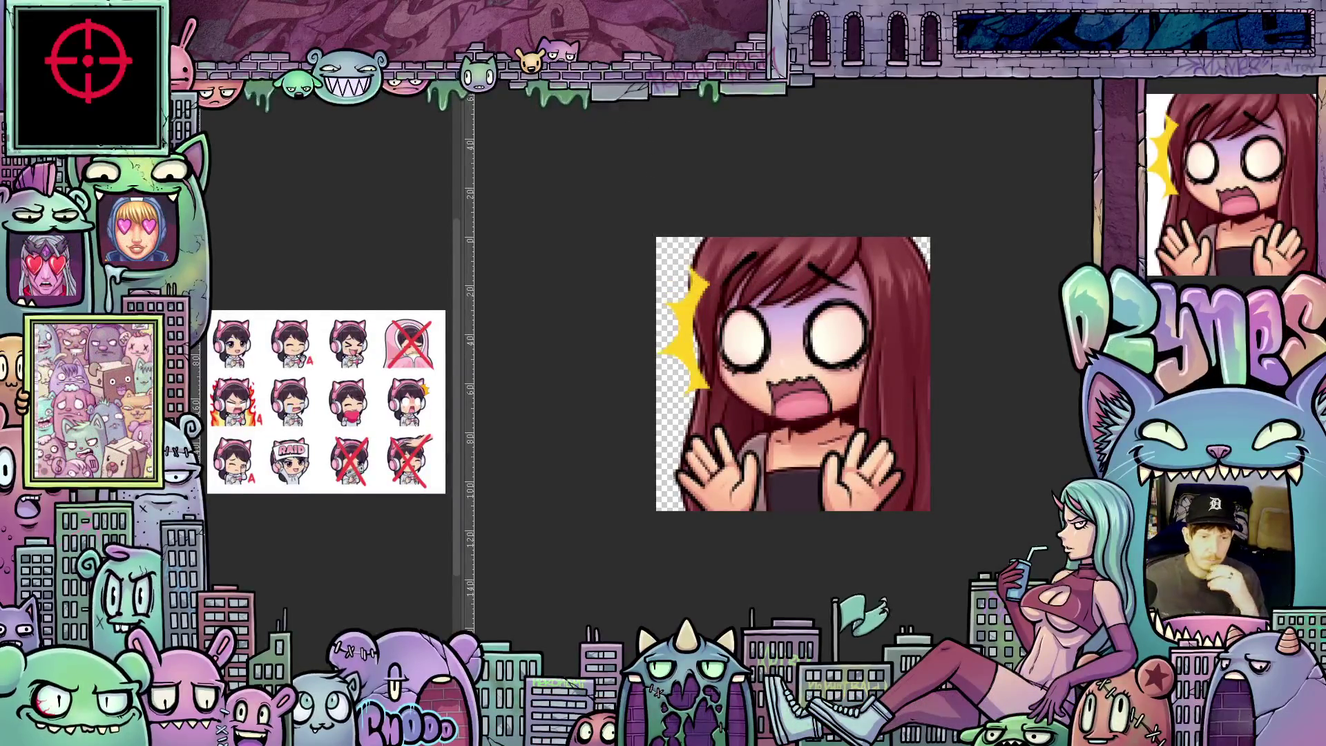
{"action": "key", "text": "ctrl+Tab"}
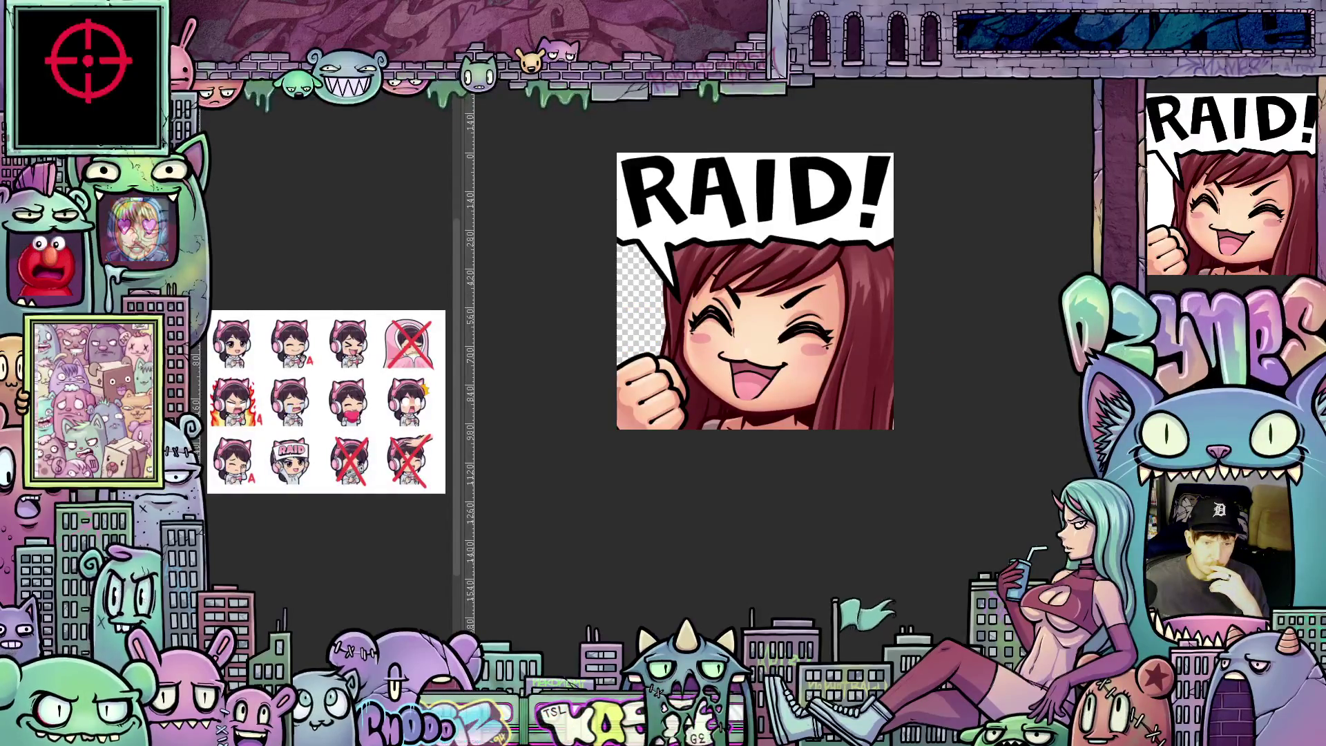
Step: Flatten the RAID! emote and resize it to 112 px, zoomed to fill the view
{"action": "key", "text": "Tab"}
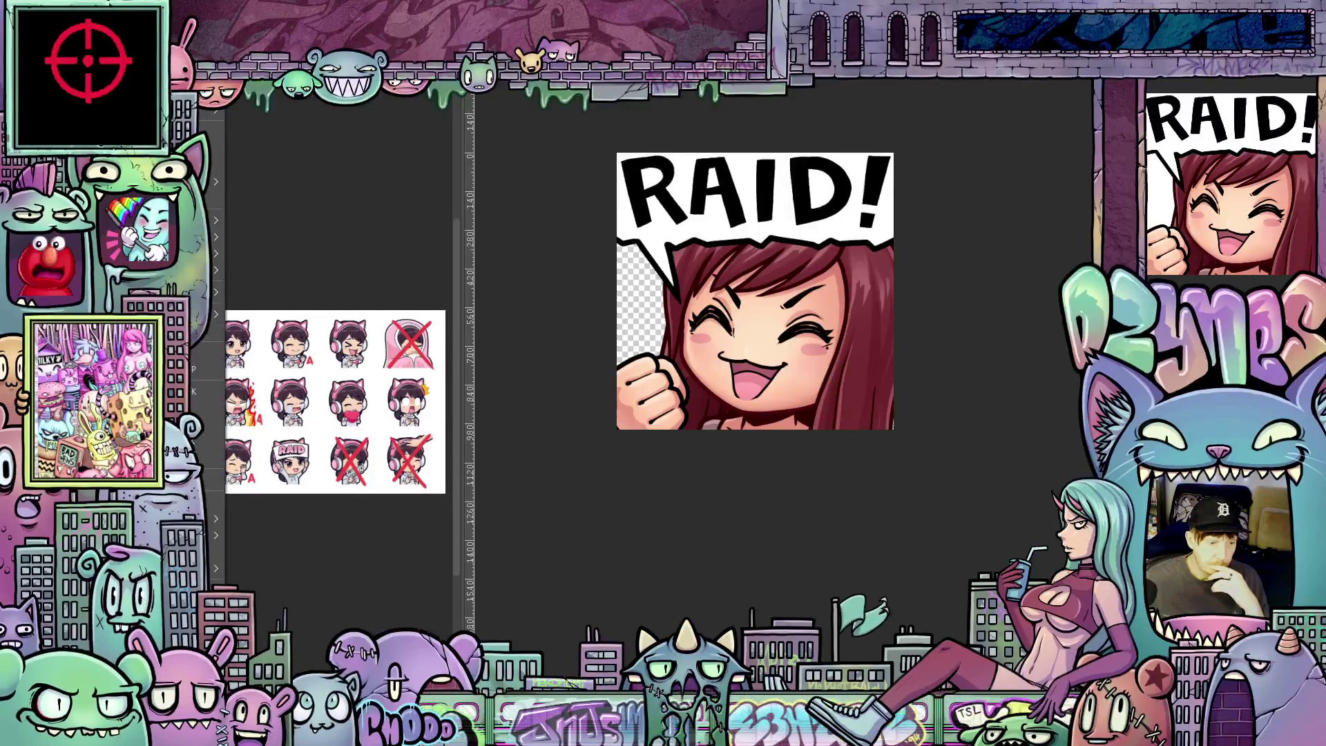
{"action": "key", "text": "alt+l"}
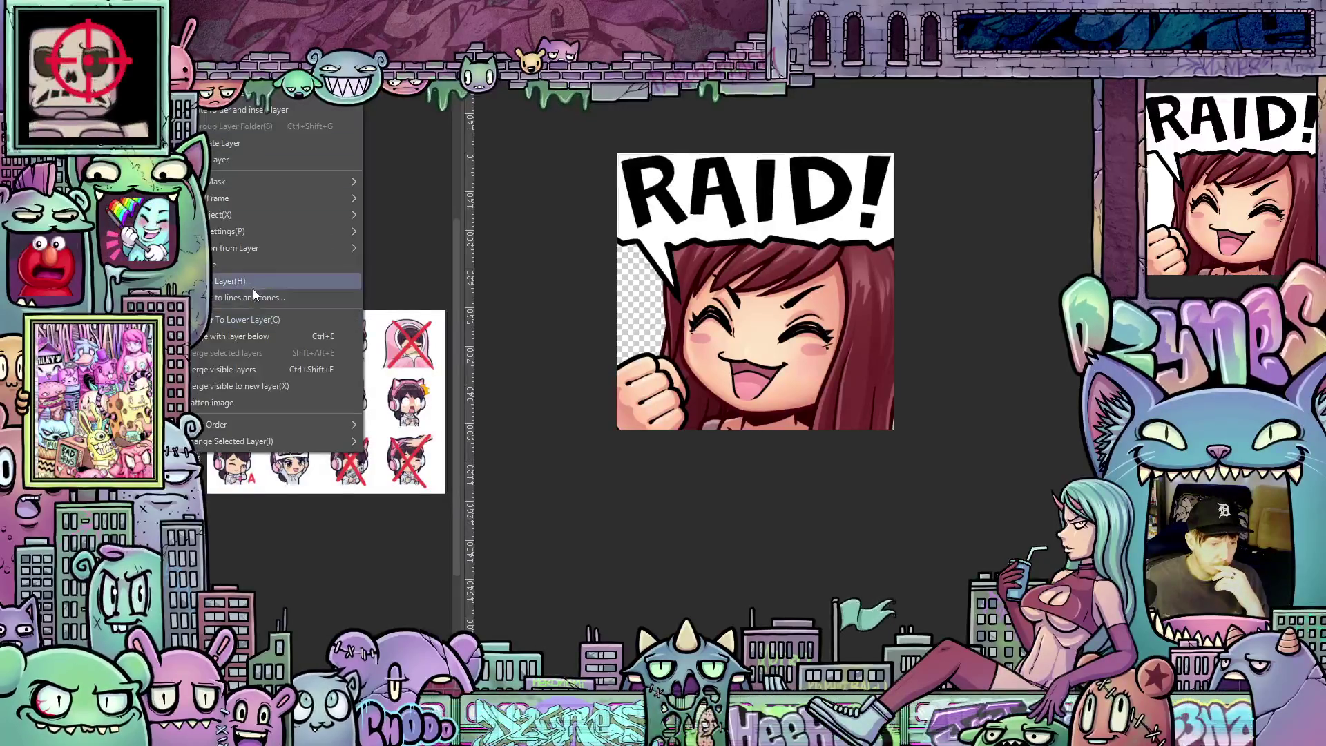
{"action": "left_click", "coordinate": [241, 403]}
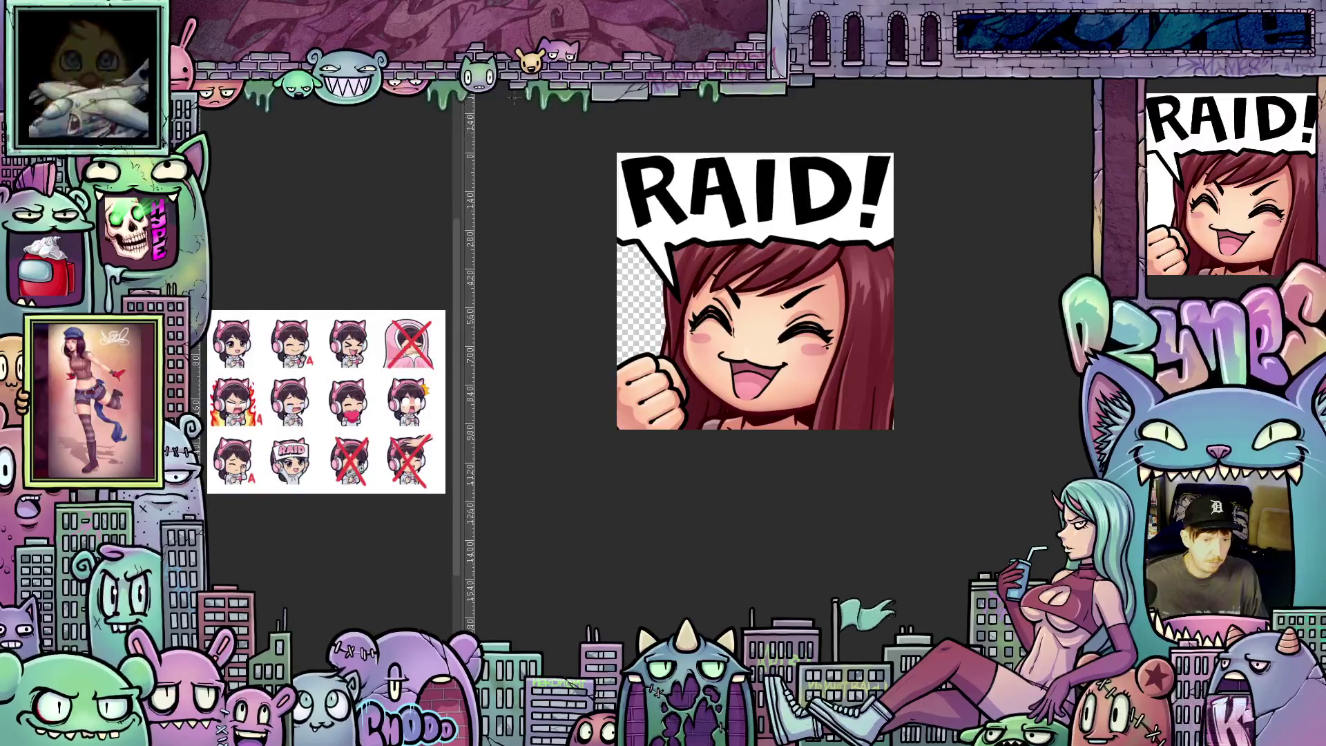
{"action": "right_click", "coordinate": [221, 408]}
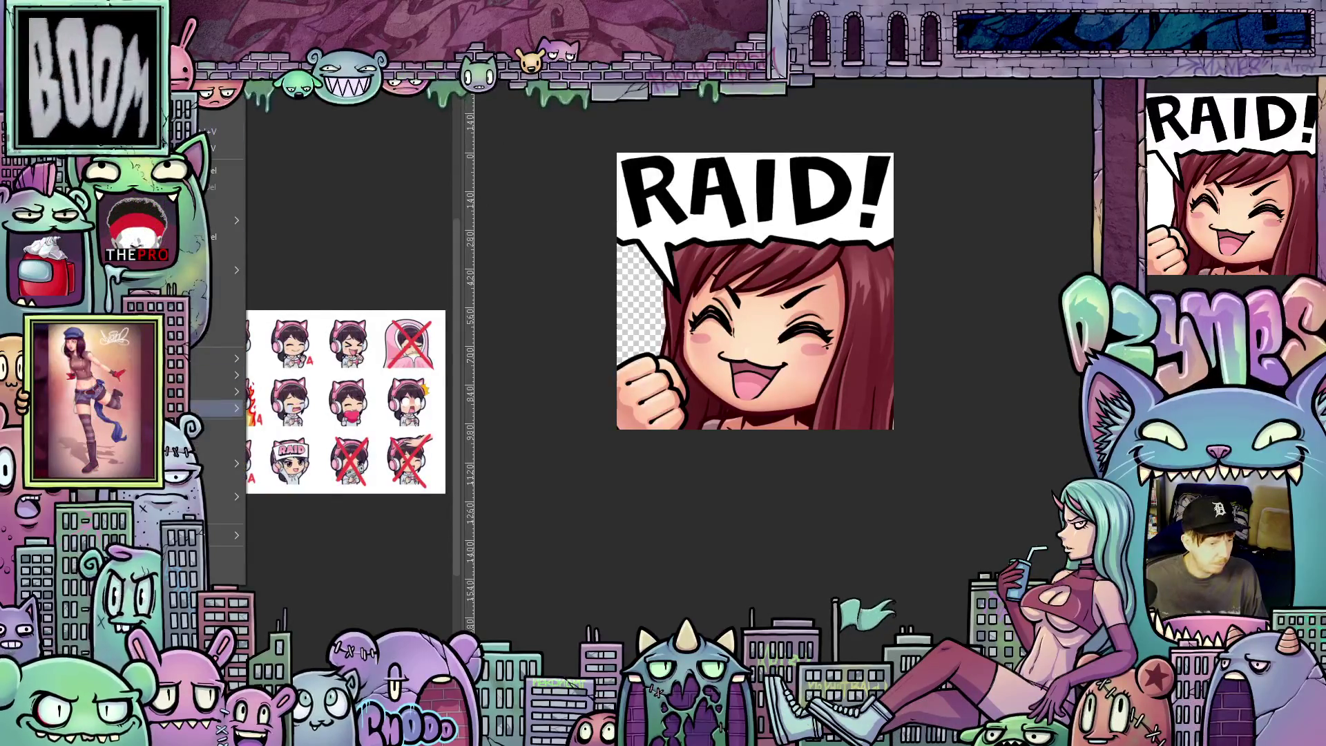
{"action": "left_click", "coordinate": [221, 429]}
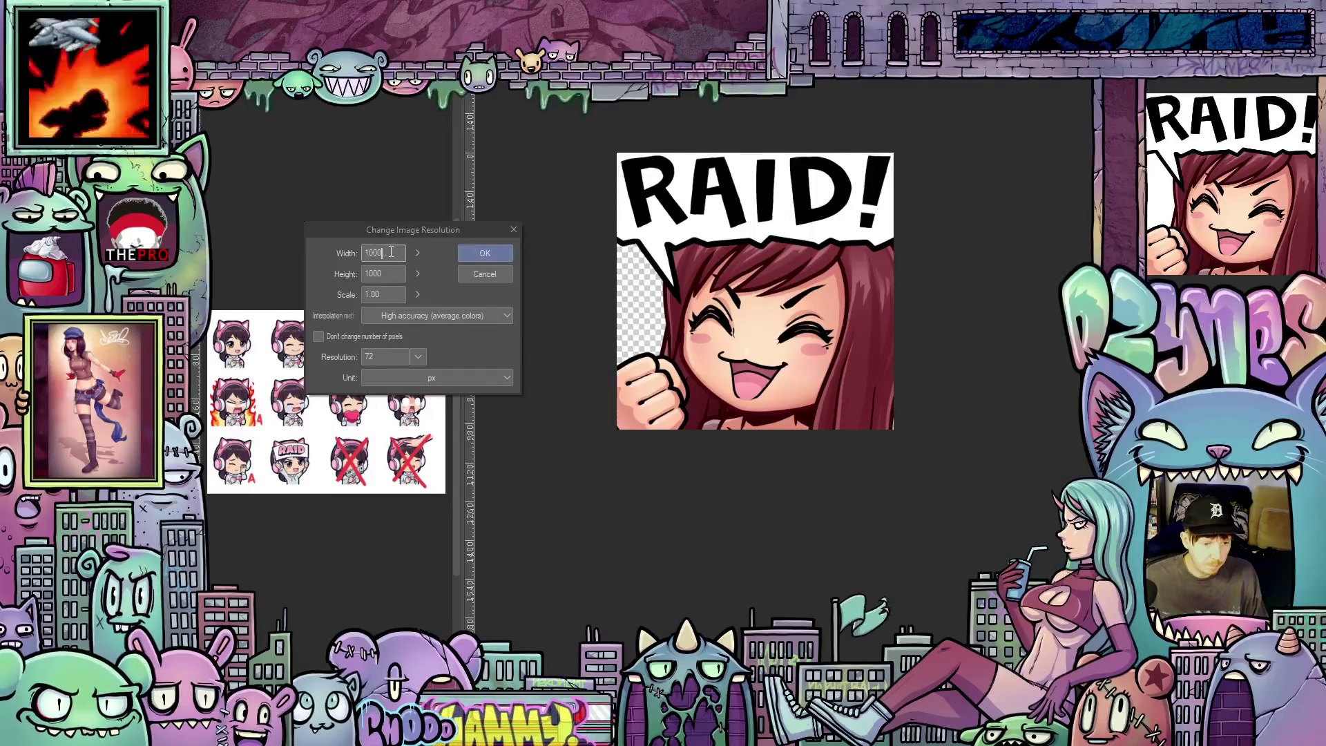
{"action": "type", "text": "112"}
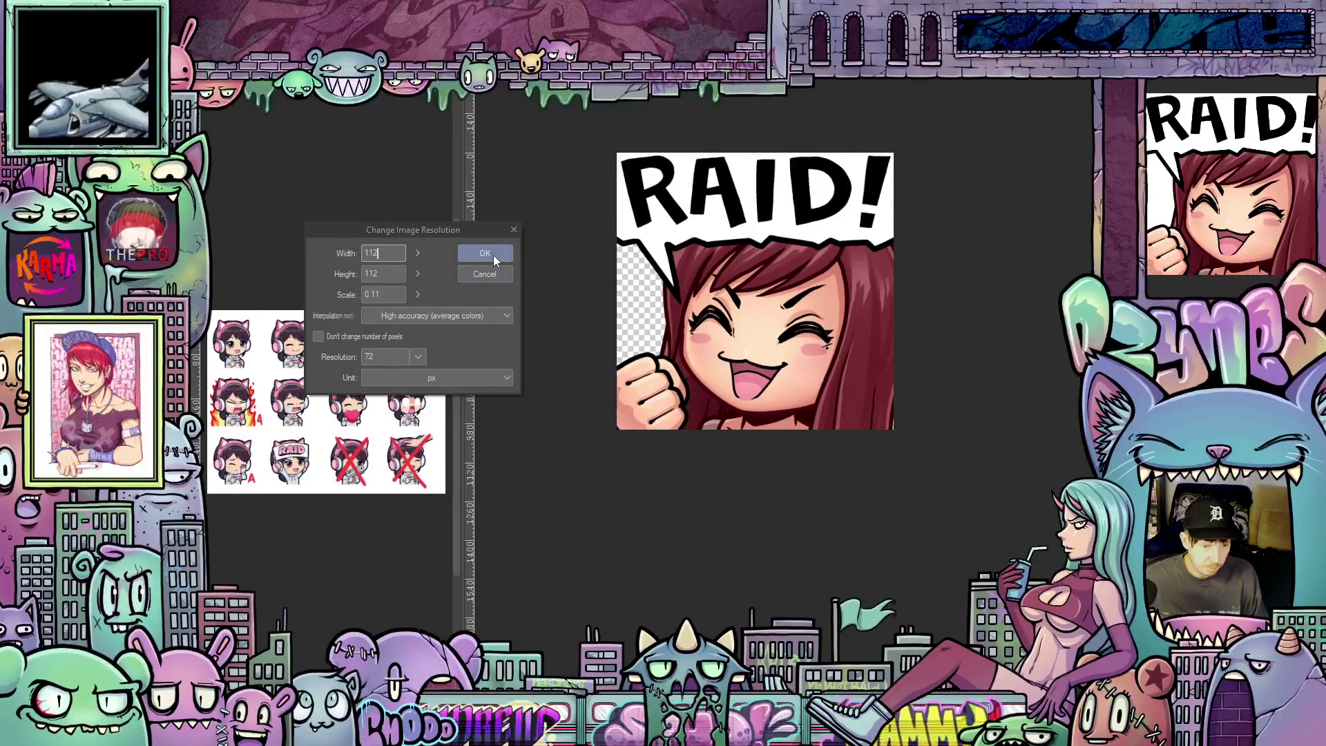
{"action": "left_click", "coordinate": [494, 255]}
{"action": "key", "text": "ctrl+0"}
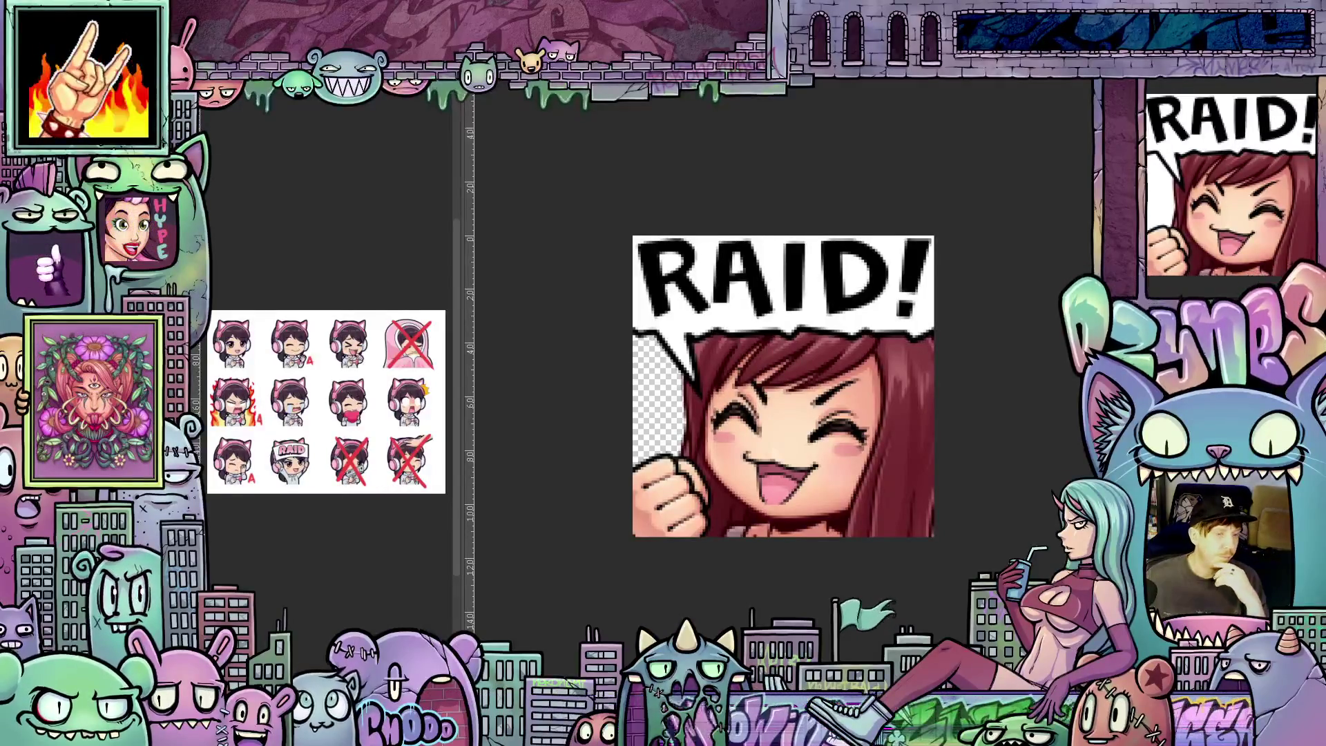
Step: Save the RAID! emote flat, accepting the lost layer information, then close it
{"action": "key", "text": "ctrl+s"}
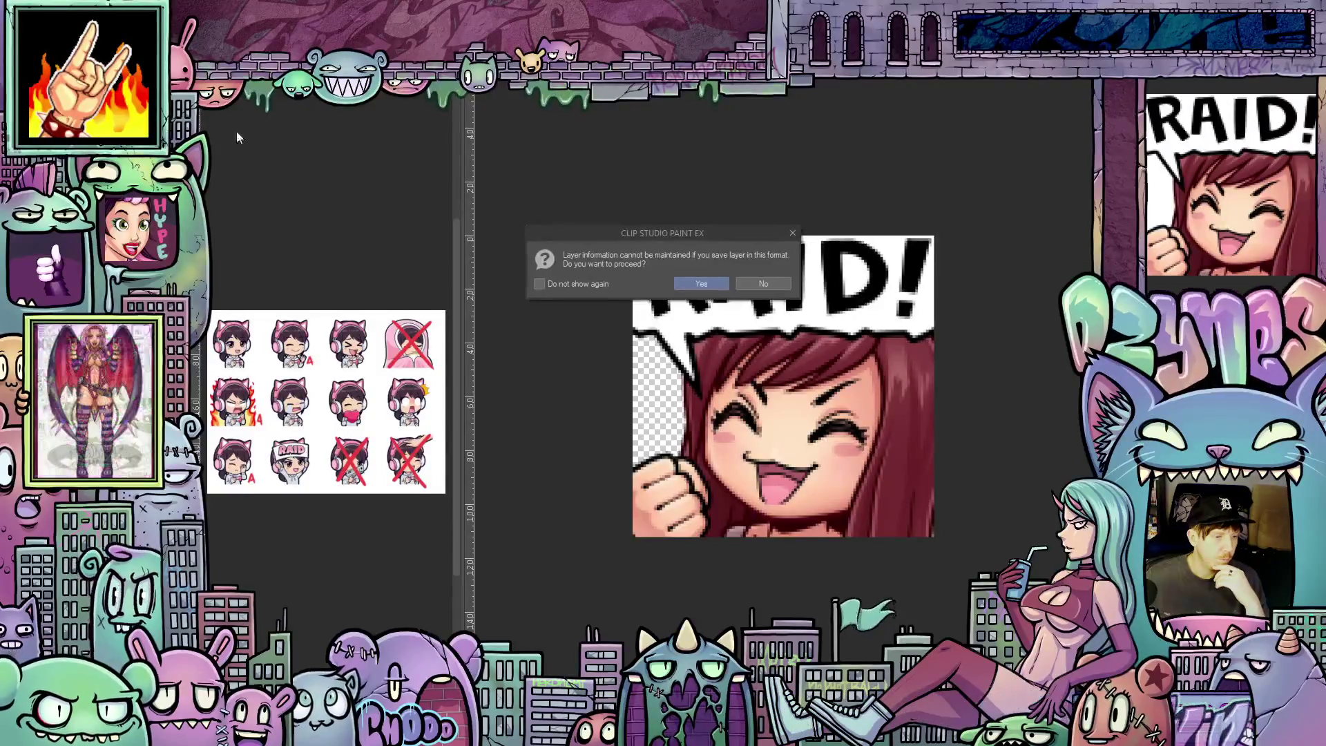
{"action": "left_click", "coordinate": [698, 284]}
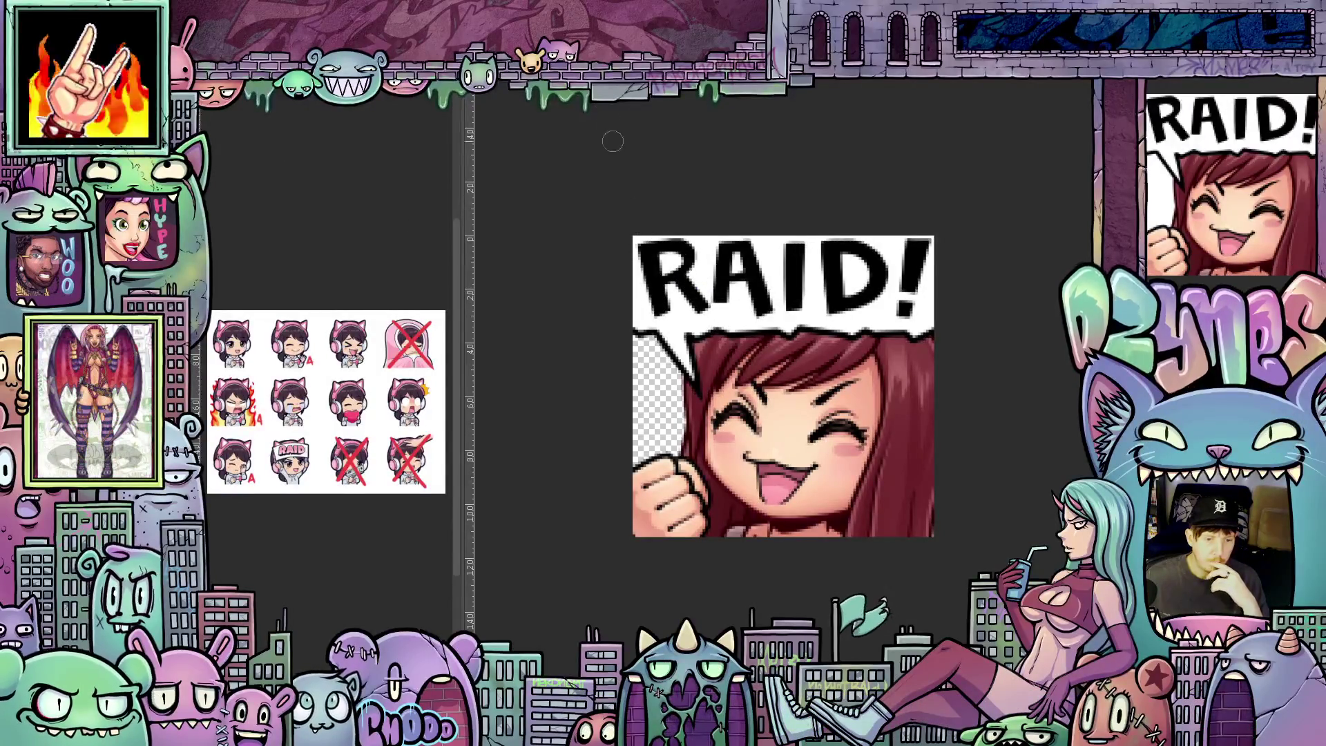
{"action": "key", "text": "ctrl+w"}
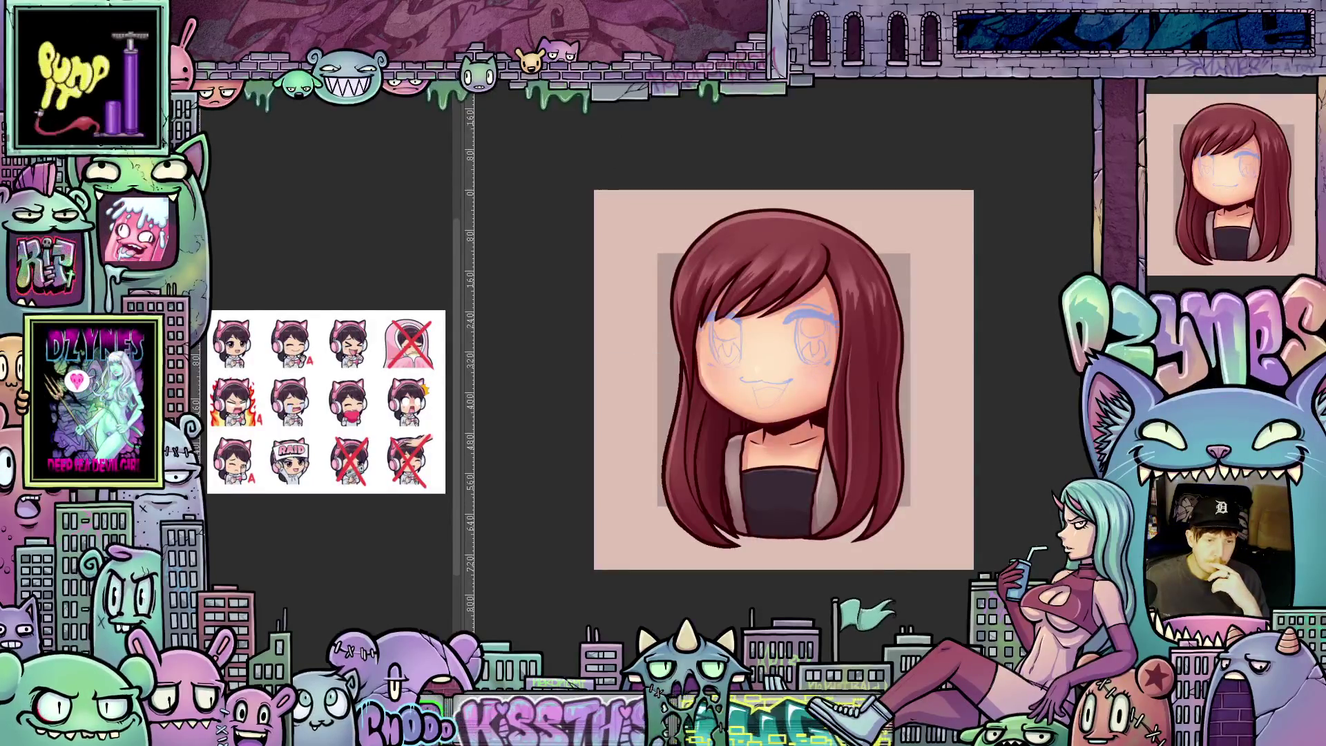
Step: Close the Base 01a chibi sketch with Ctrl+W, discarding its changes
{"action": "key", "text": "ctrl+Tab"}
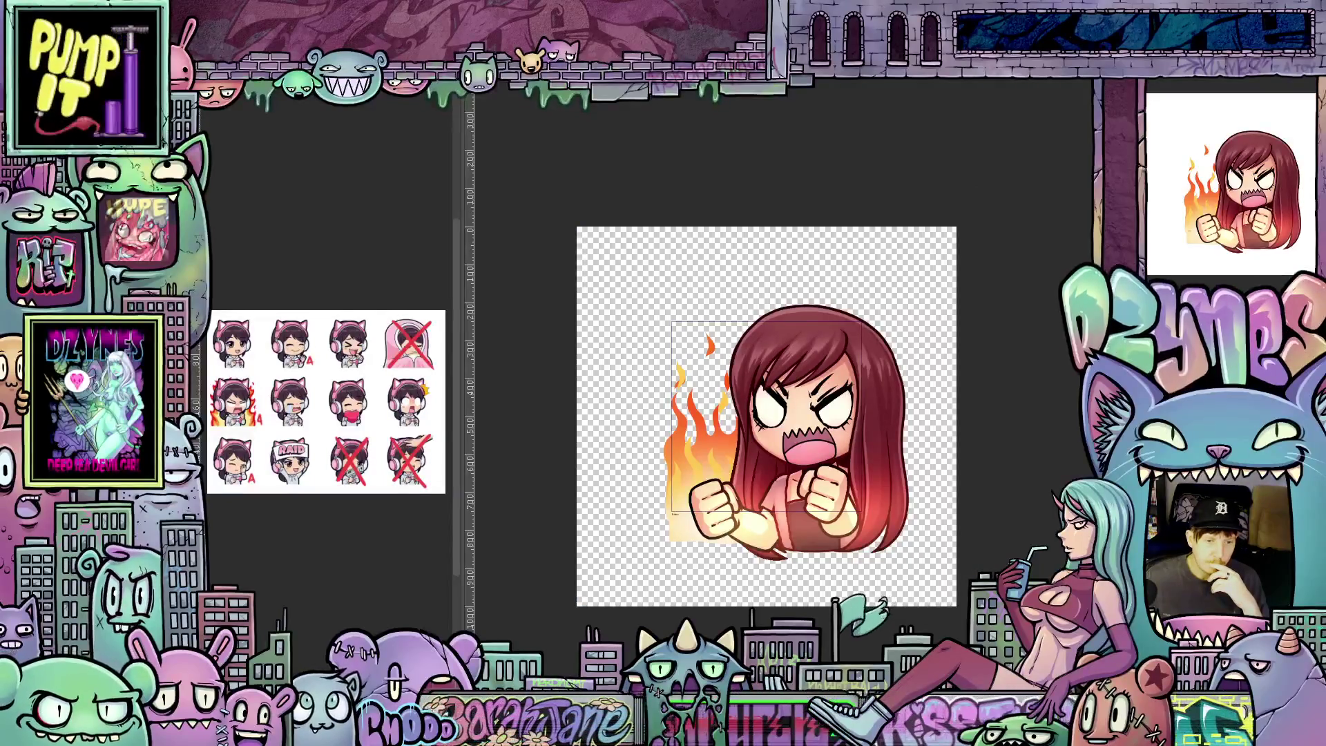
{"action": "key", "text": "ctrl+w"}
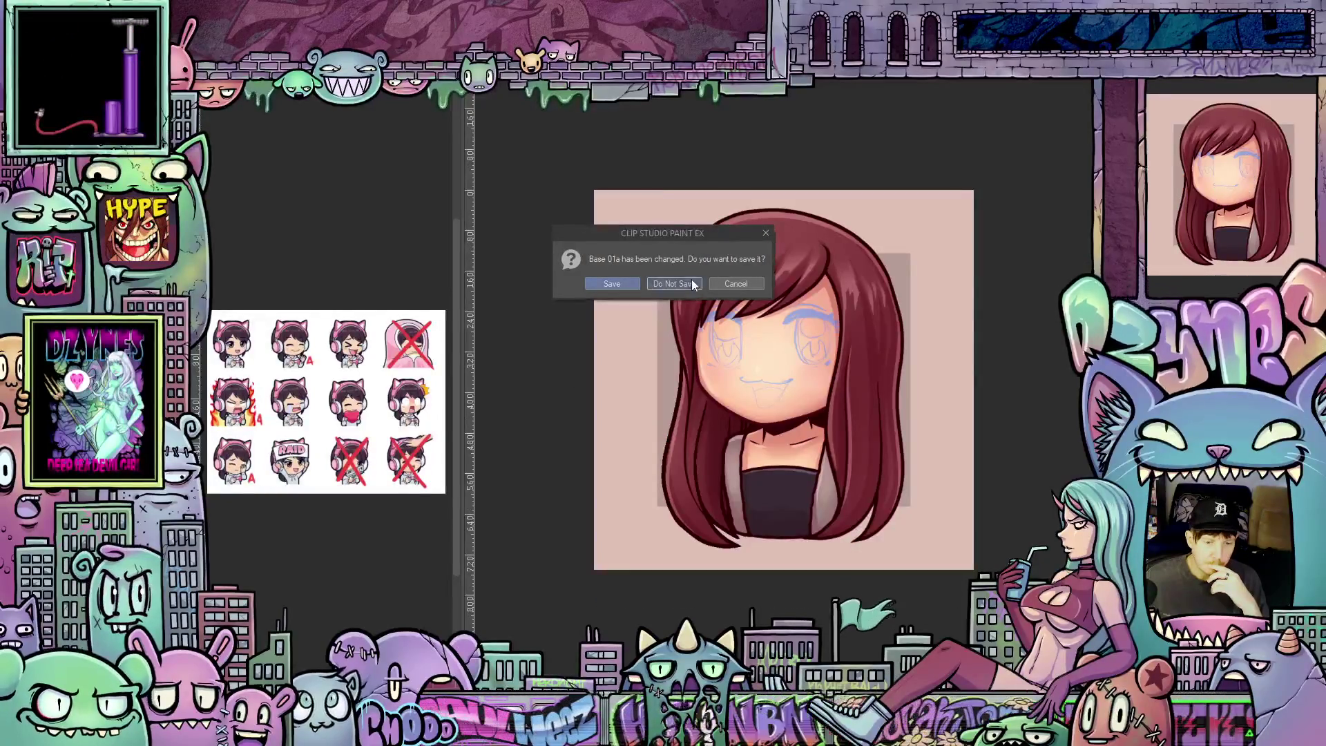
{"action": "left_click", "coordinate": [691, 280]}
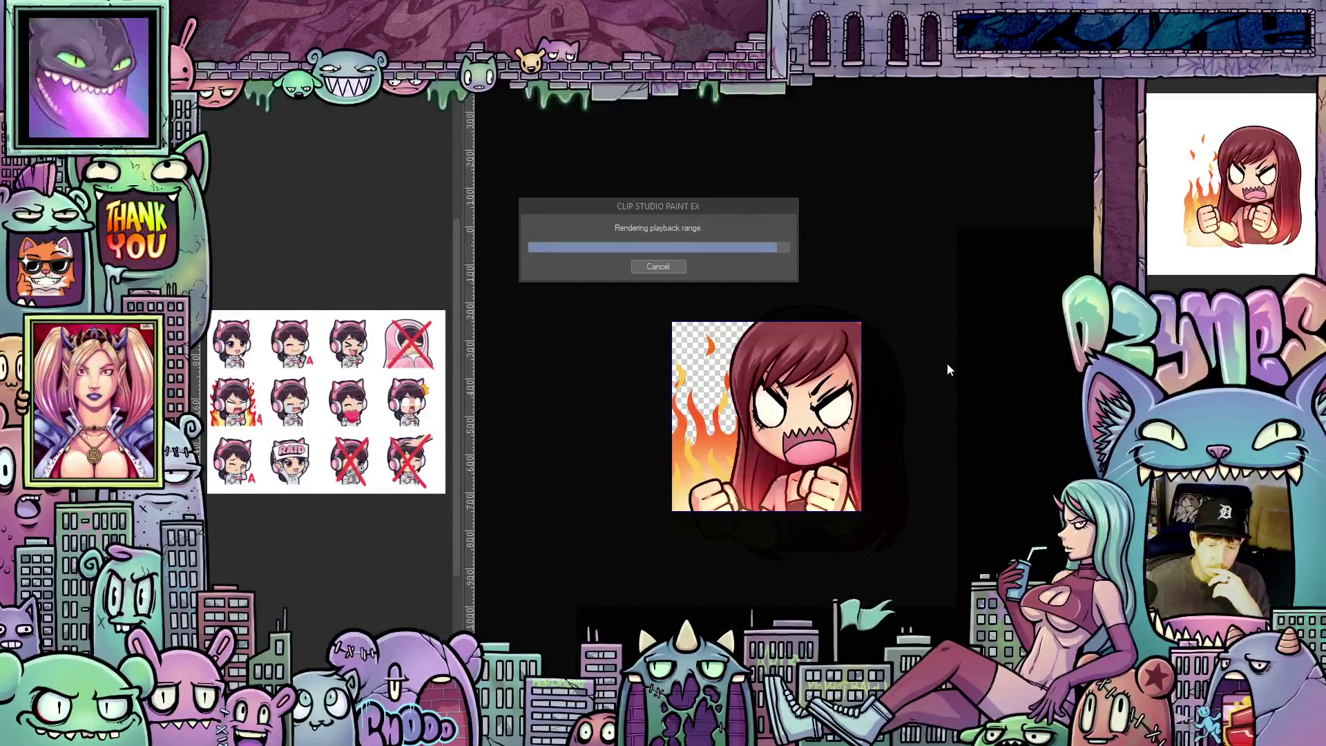
Step: Watch the flame animation play, stop playback, and zoom in on the angry emote
{"action": "scroll", "coordinate": [948, 402], "scroll_direction": "down", "scroll_amount": 3}
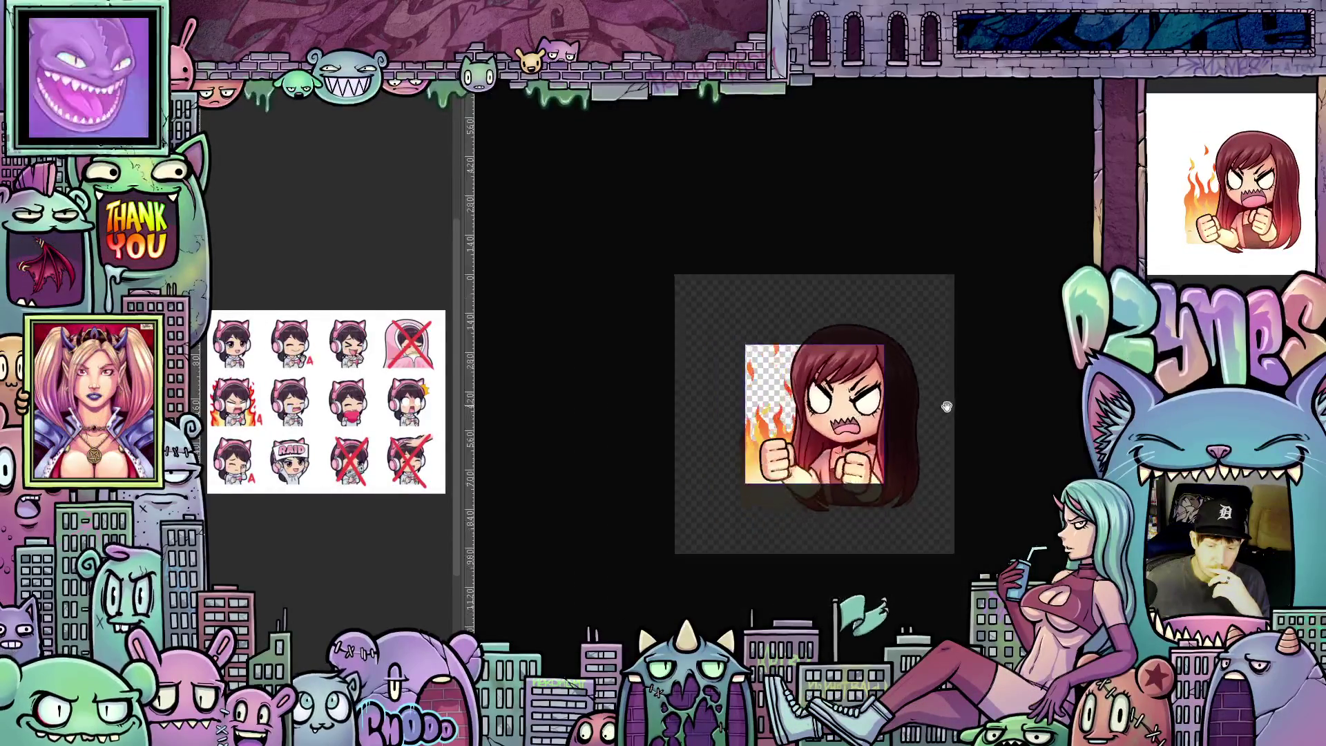
{"action": "scroll", "coordinate": [960, 429], "scroll_direction": "down", "scroll_amount": 2}
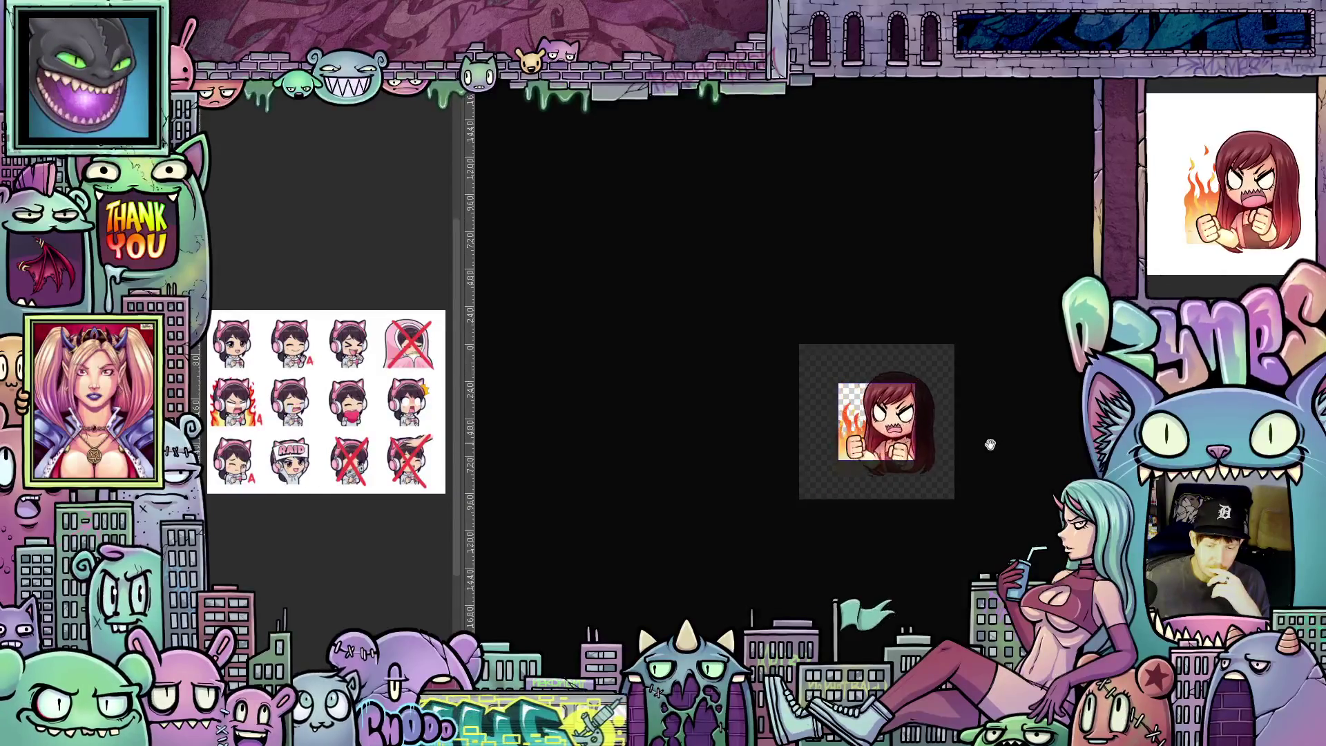
{"action": "scroll", "coordinate": [984, 446], "scroll_direction": "up", "scroll_amount": 3}
{"action": "scroll", "coordinate": [981, 436], "scroll_direction": "down", "scroll_amount": 2}
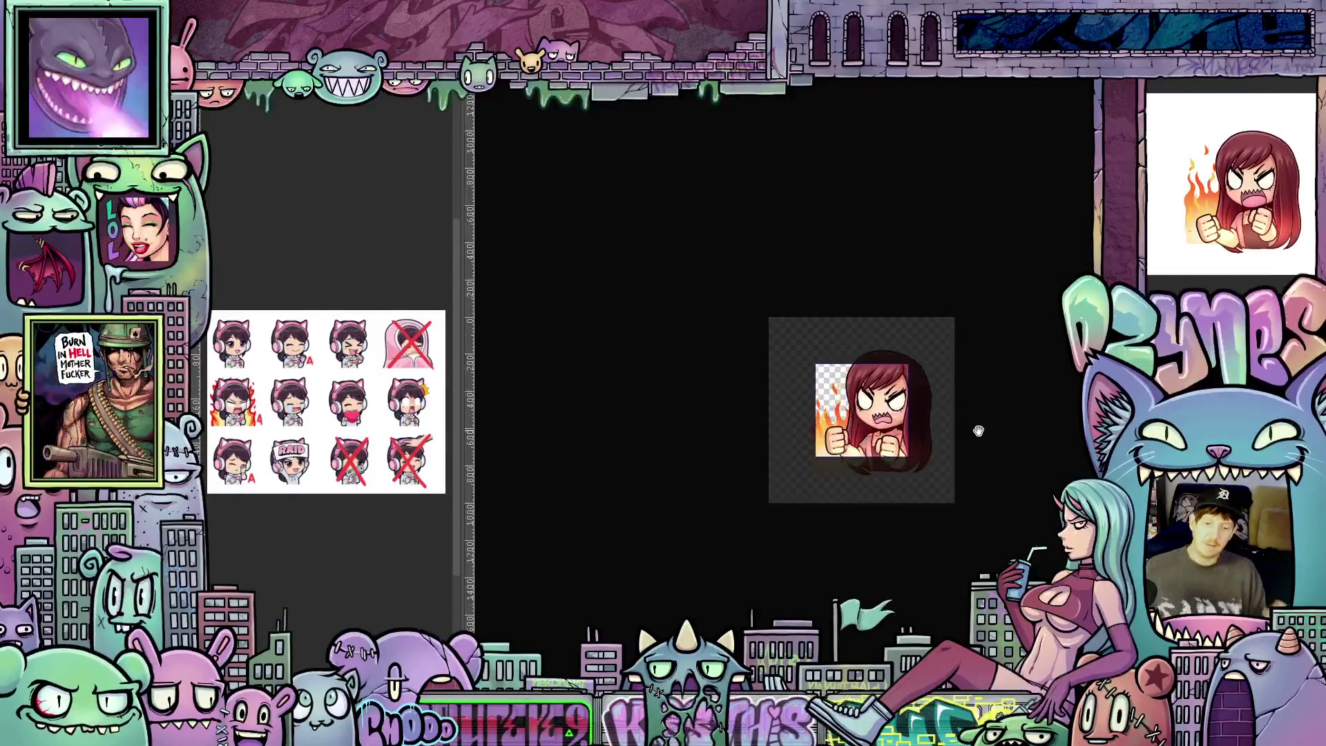
{"action": "scroll", "coordinate": [970, 434], "scroll_direction": "up", "scroll_amount": 3}
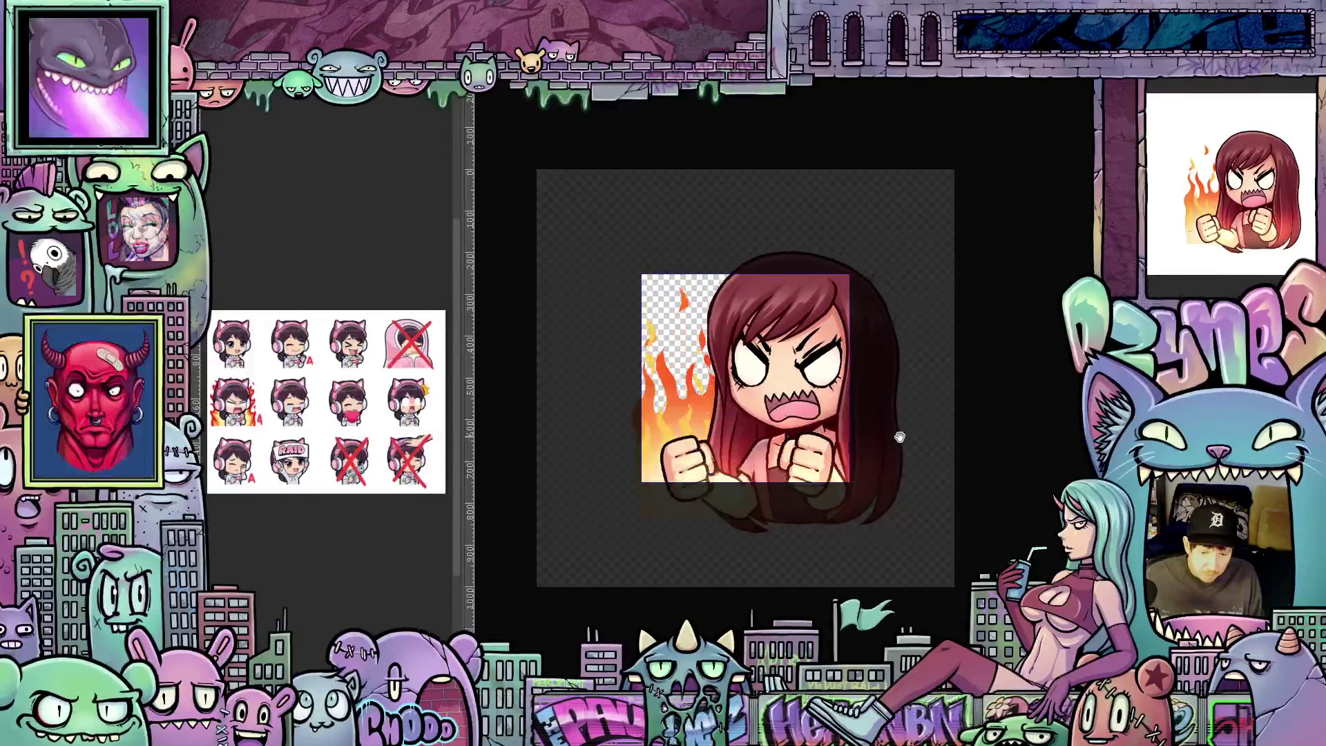
{"action": "scroll", "coordinate": [899, 437], "scroll_direction": "up", "scroll_amount": 1}
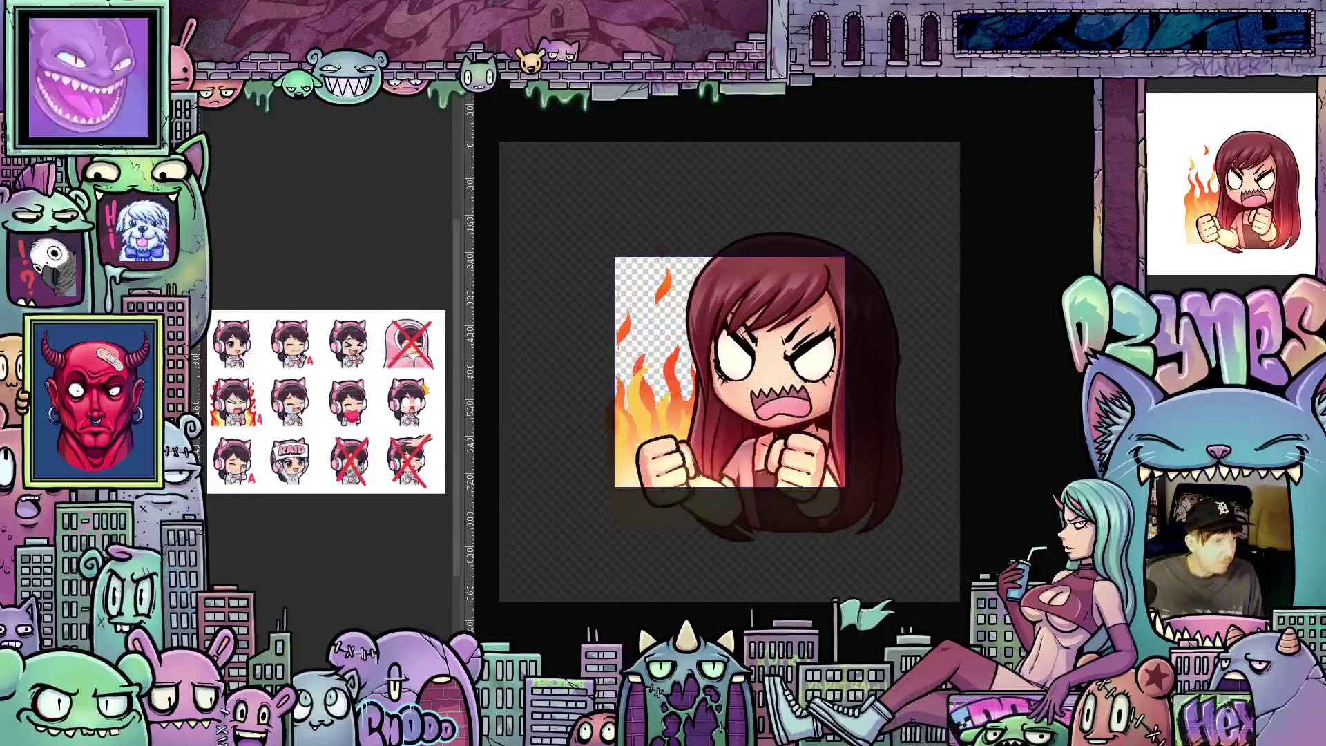
{"action": "key", "text": "Escape"}
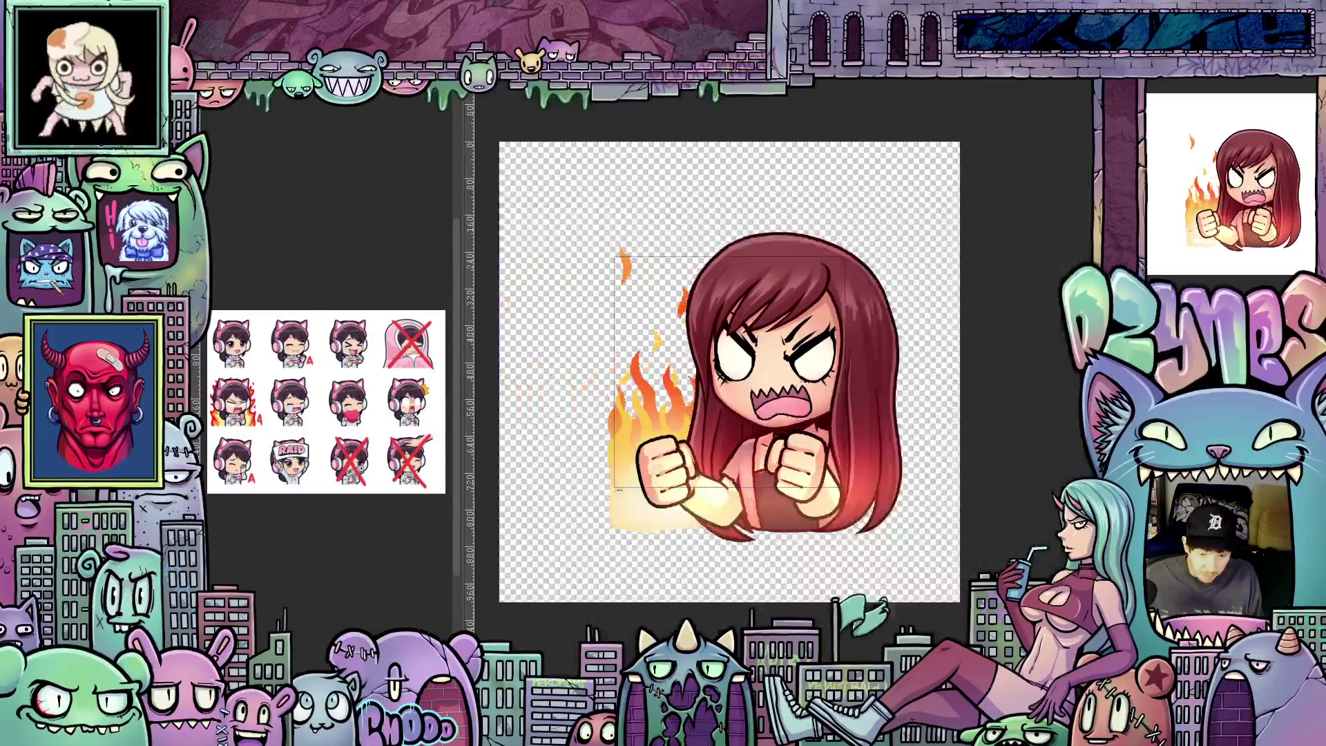
{"action": "key", "text": "ctrl+plus"}
{"action": "key", "text": "ctrl+plus"}
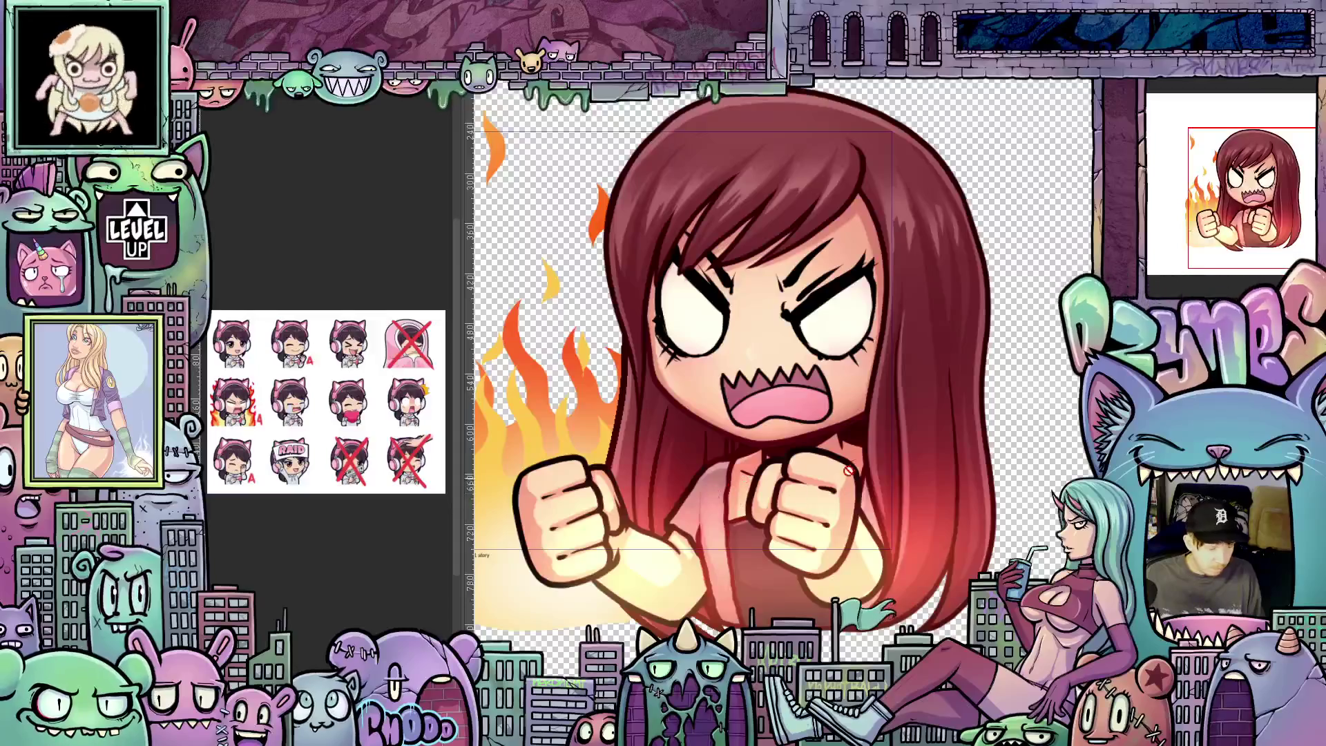
Step: Tilt the view, step through frames checking the mouth and flames, then rotate upright
{"action": "left_click_drag", "start_coordinate": [995, 446], "coordinate": [767, 455]}
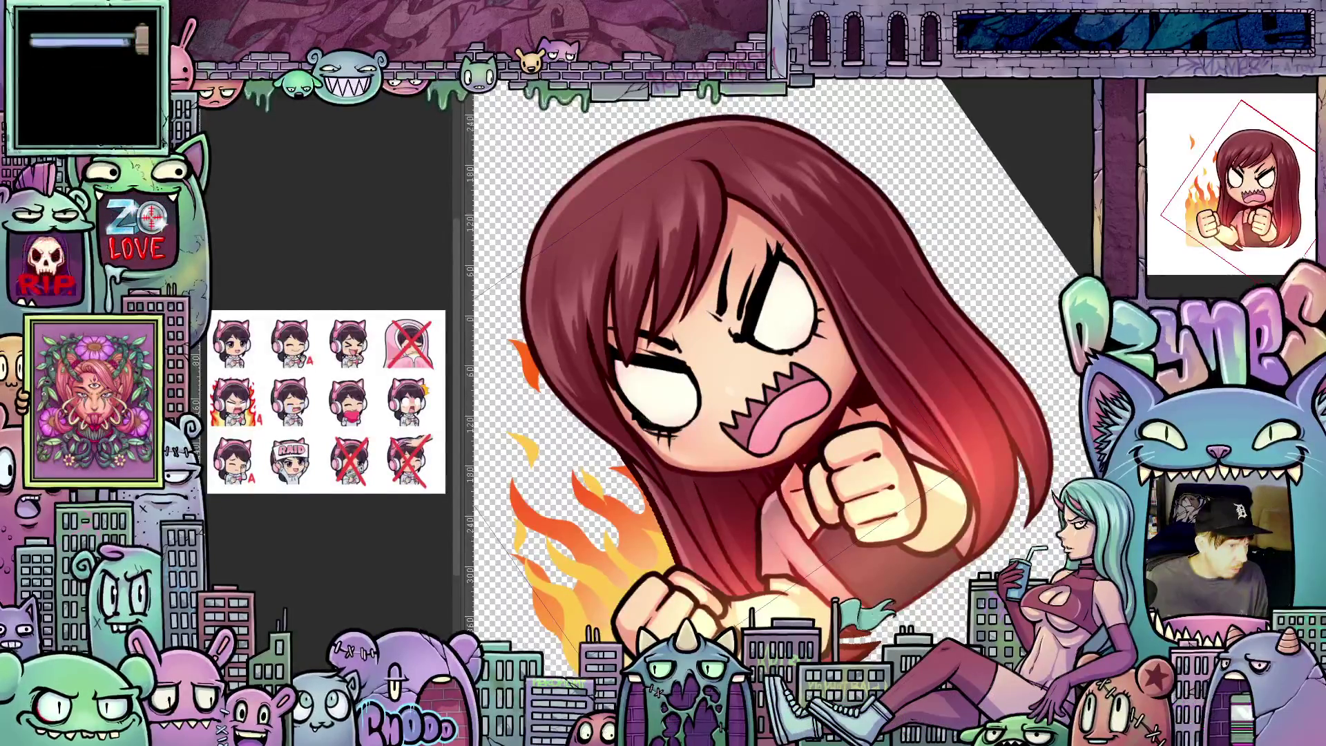
{"action": "key", "text": "ctrl+z"}
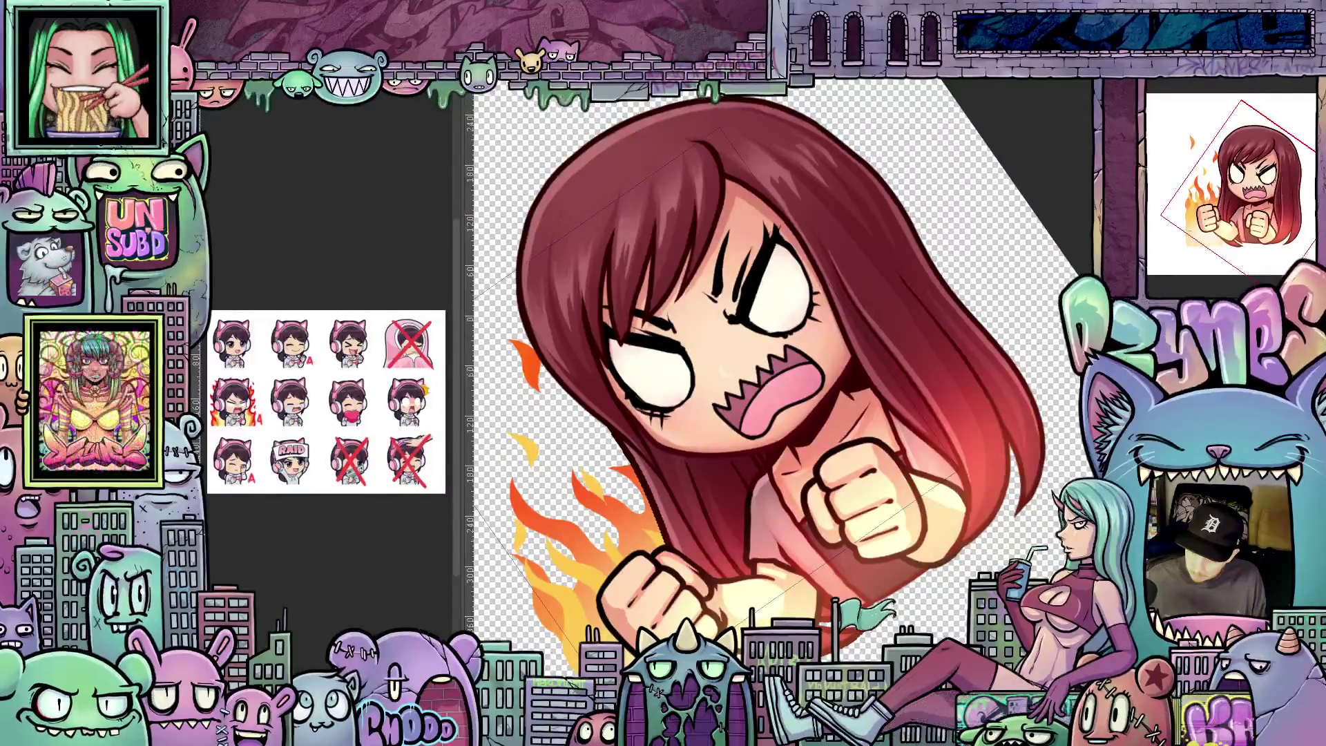
{"action": "scroll", "coordinate": [756, 436], "scroll_direction": "up", "scroll_amount": 2}
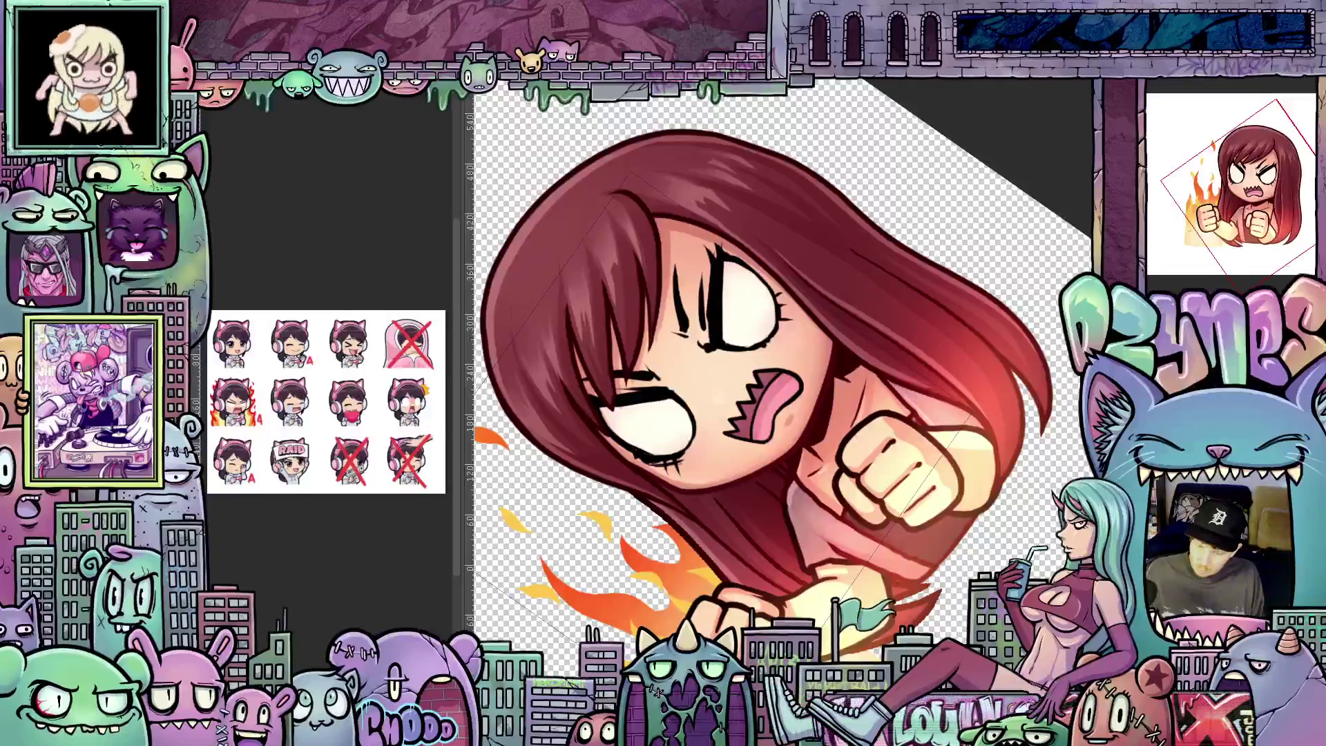
{"action": "key", "text": "Right"}
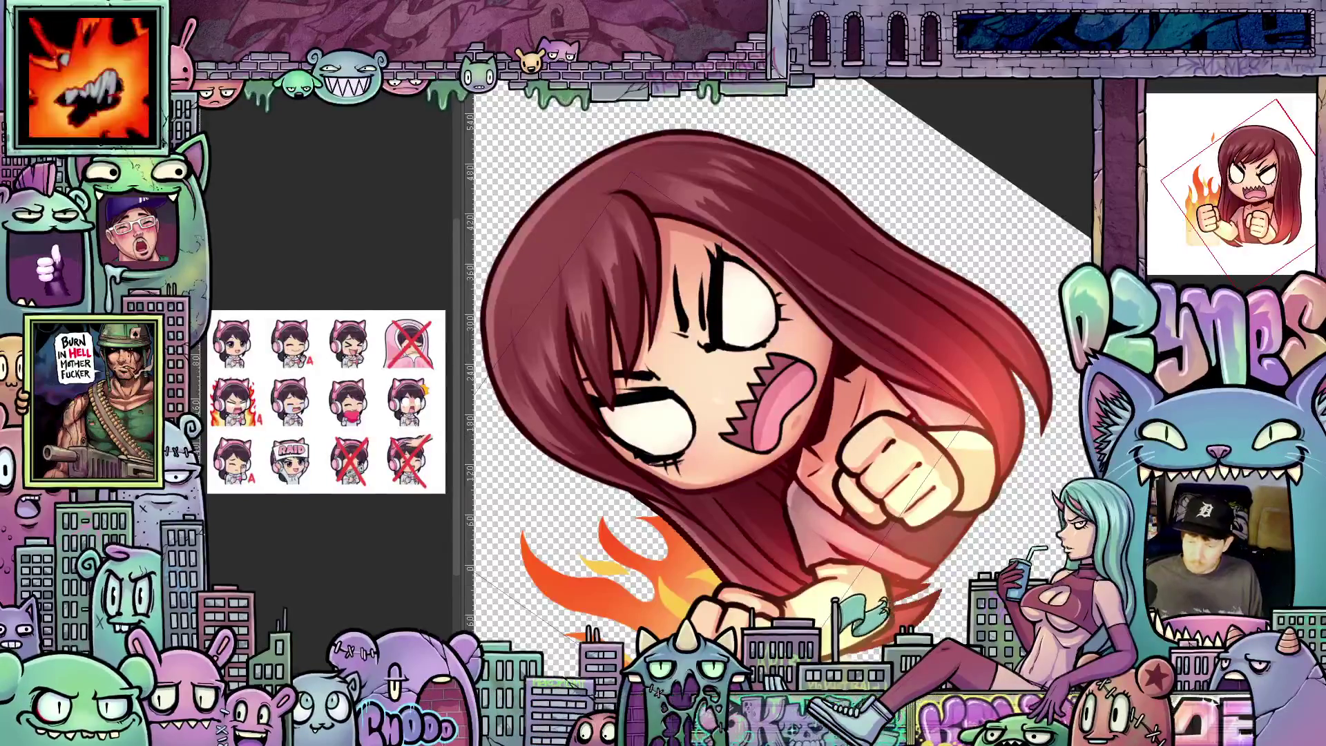
{"action": "key", "text": "ctrl+z"}
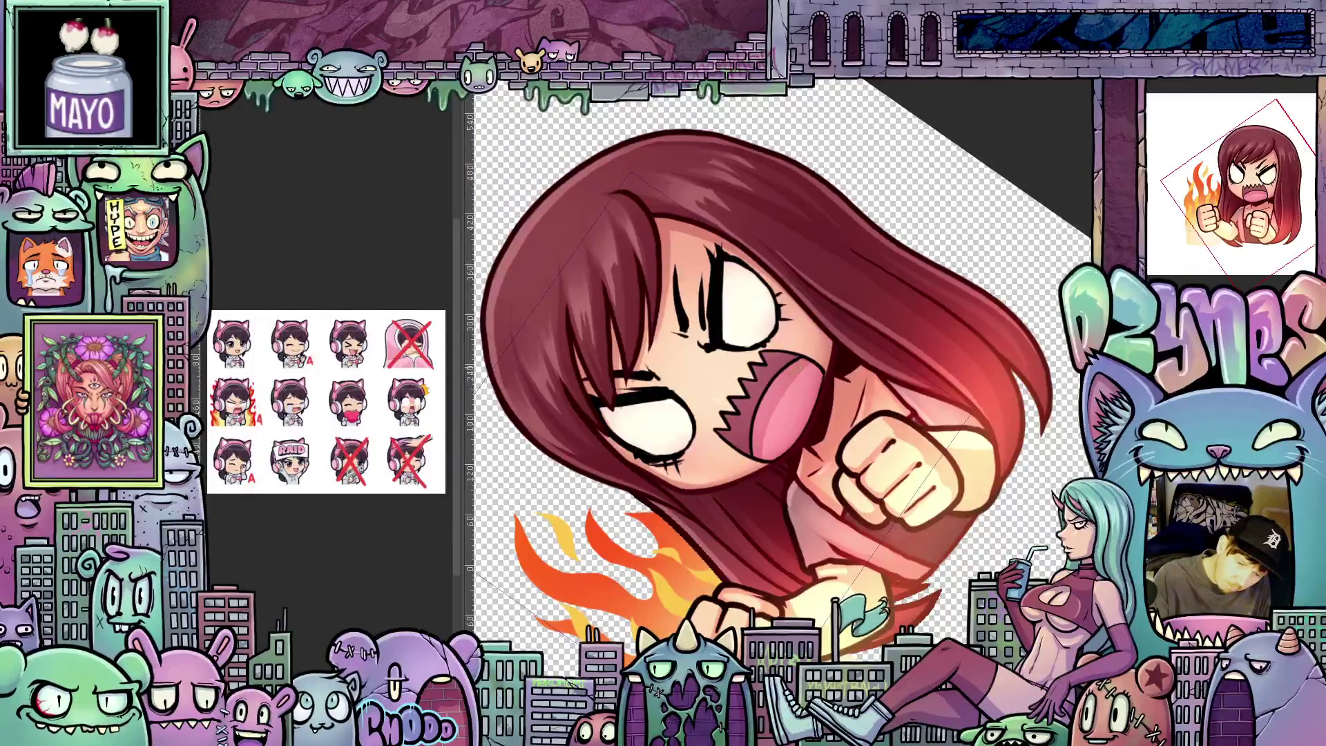
{"action": "key", "text": "Right"}
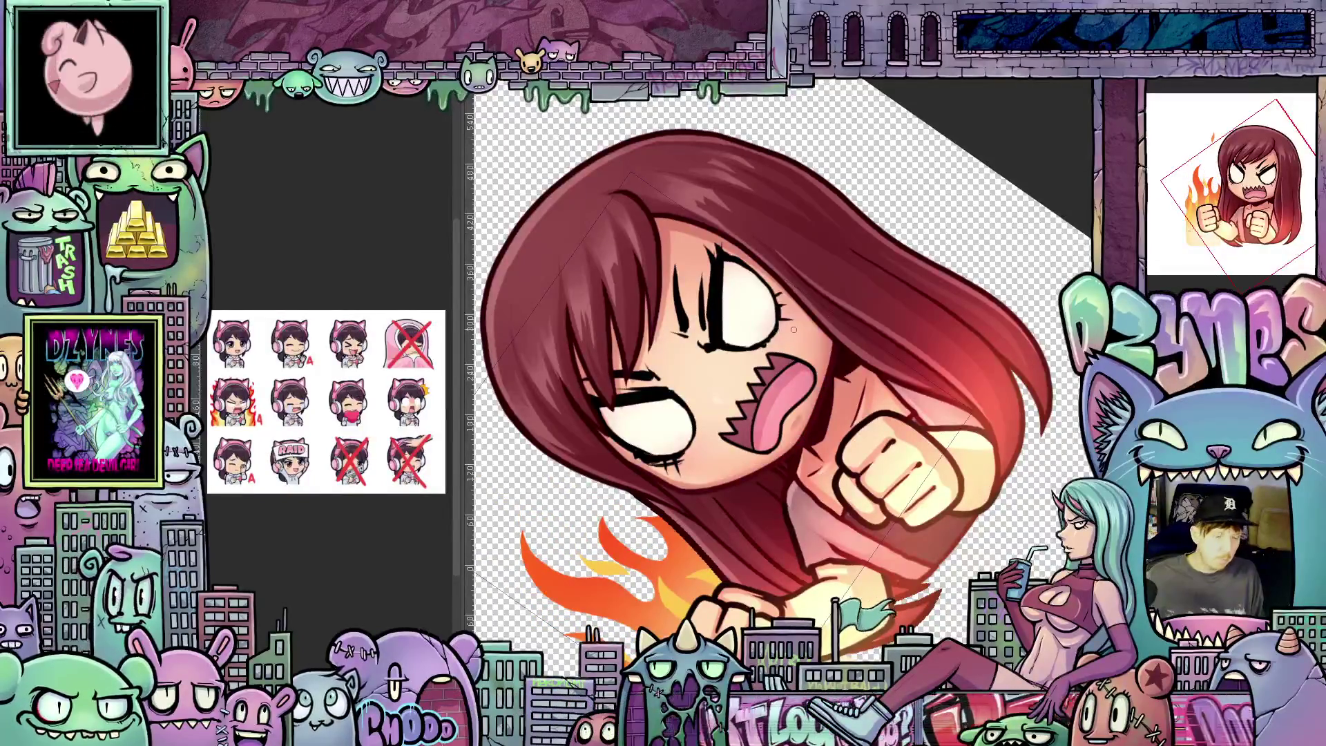
{"action": "scroll", "coordinate": [794, 329], "scroll_direction": "down", "scroll_amount": 4}
{"action": "mouse_move", "coordinate": [992, 202]}
{"action": "left_mouse_down"}
{"action": "mouse_move", "coordinate": [1013, 276]}
{"action": "mouse_move", "coordinate": [1011, 377]}
{"action": "mouse_move", "coordinate": [981, 426]}
{"action": "mouse_move", "coordinate": [955, 433]}
{"action": "left_mouse_up"}
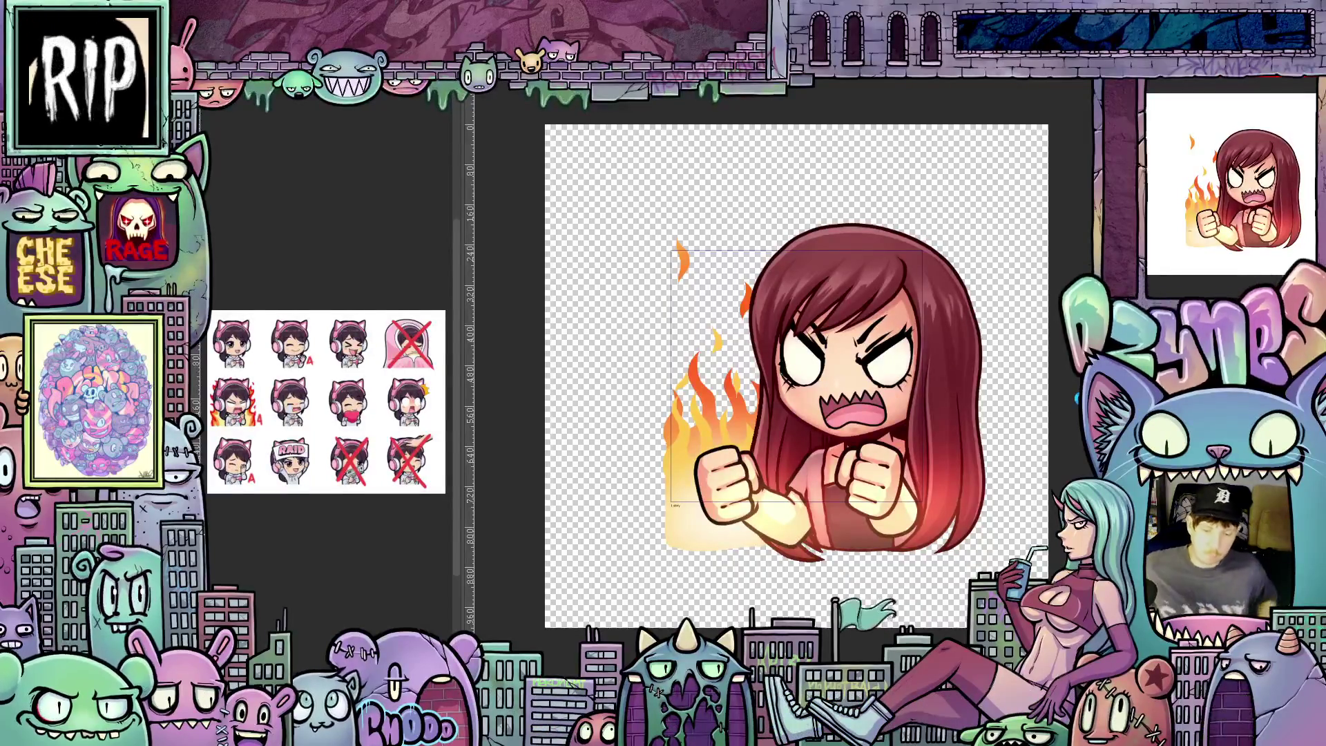
{"action": "key", "text": "Return"}
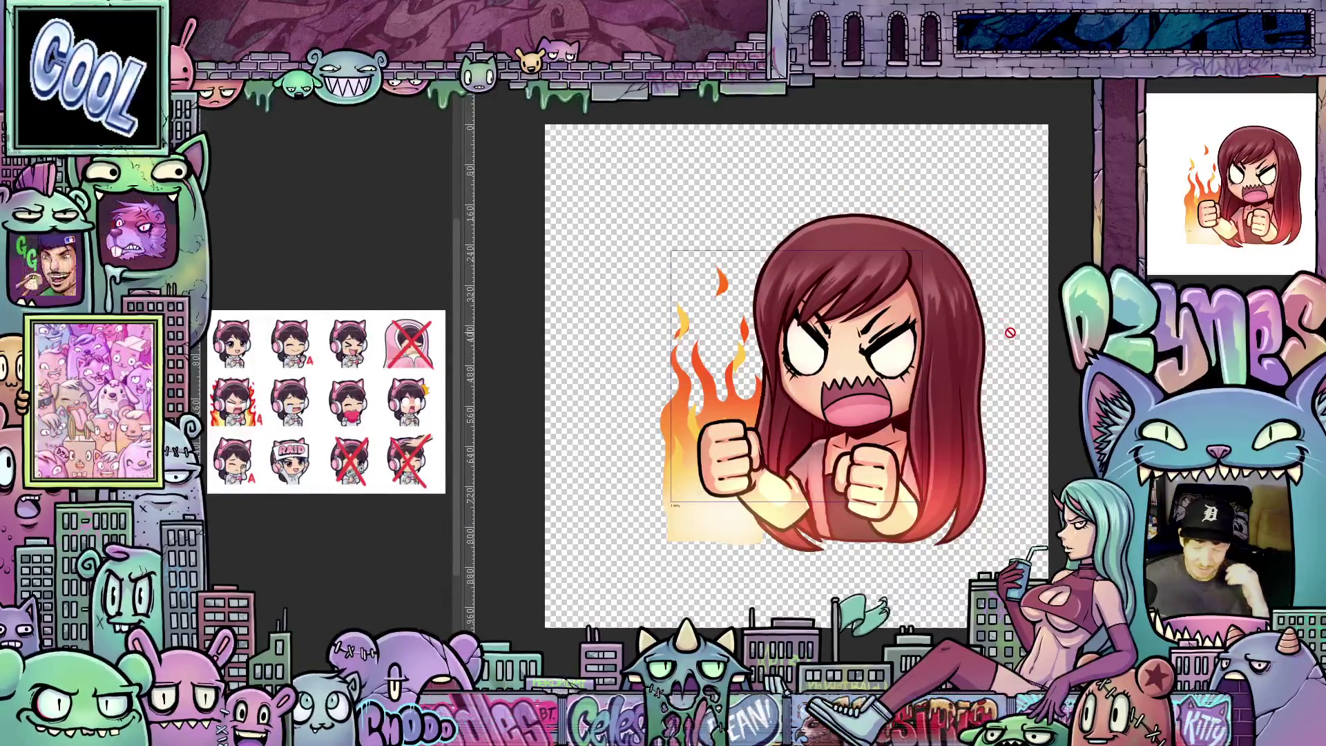
{"action": "scroll", "coordinate": [1029, 339], "scroll_direction": "up", "scroll_amount": 2}
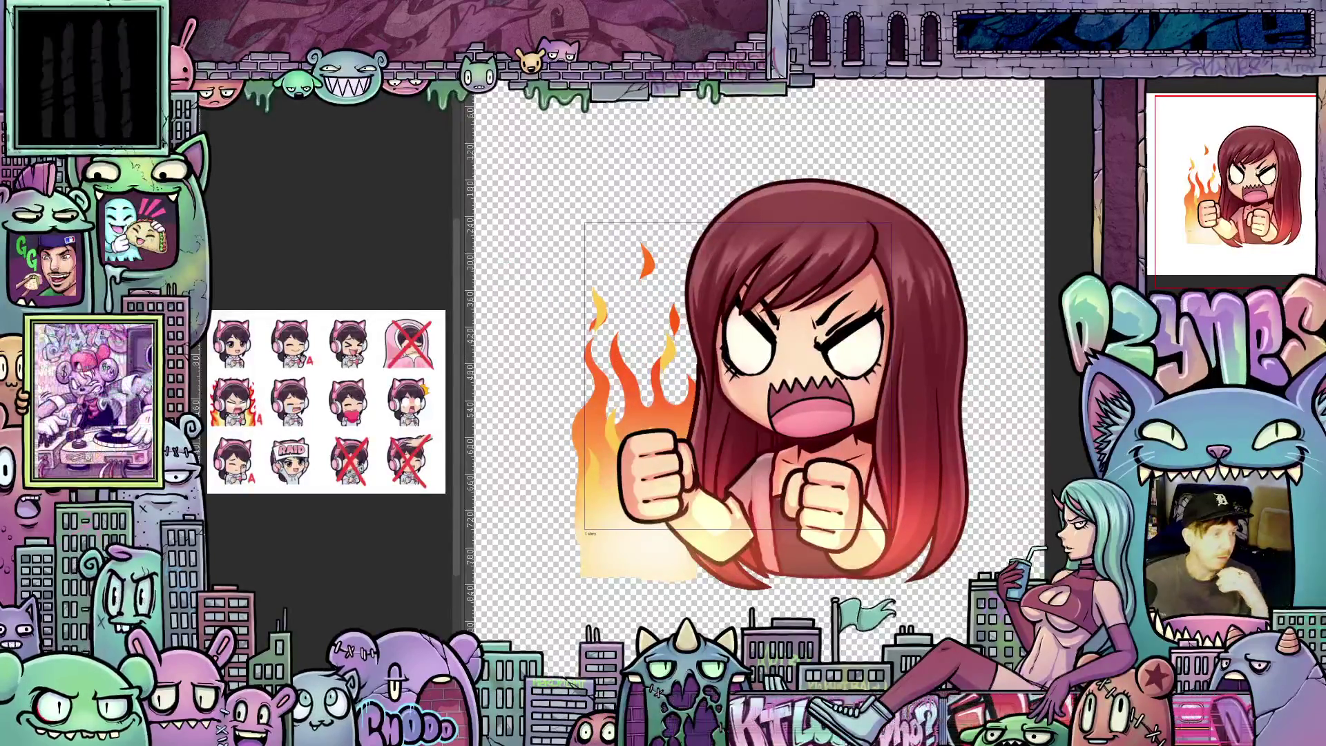
{"action": "left_click", "coordinate": [14, 101]}
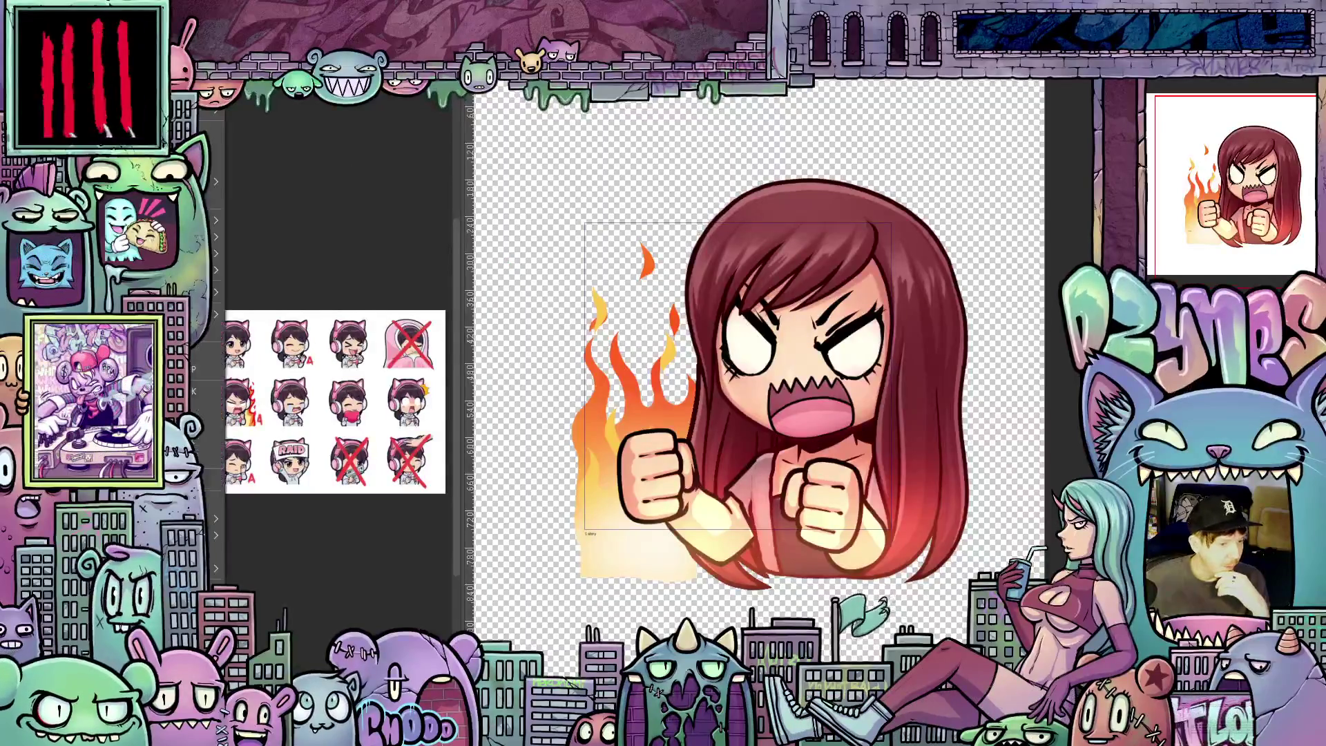
{"action": "mouse_move", "coordinate": [207, 253]}
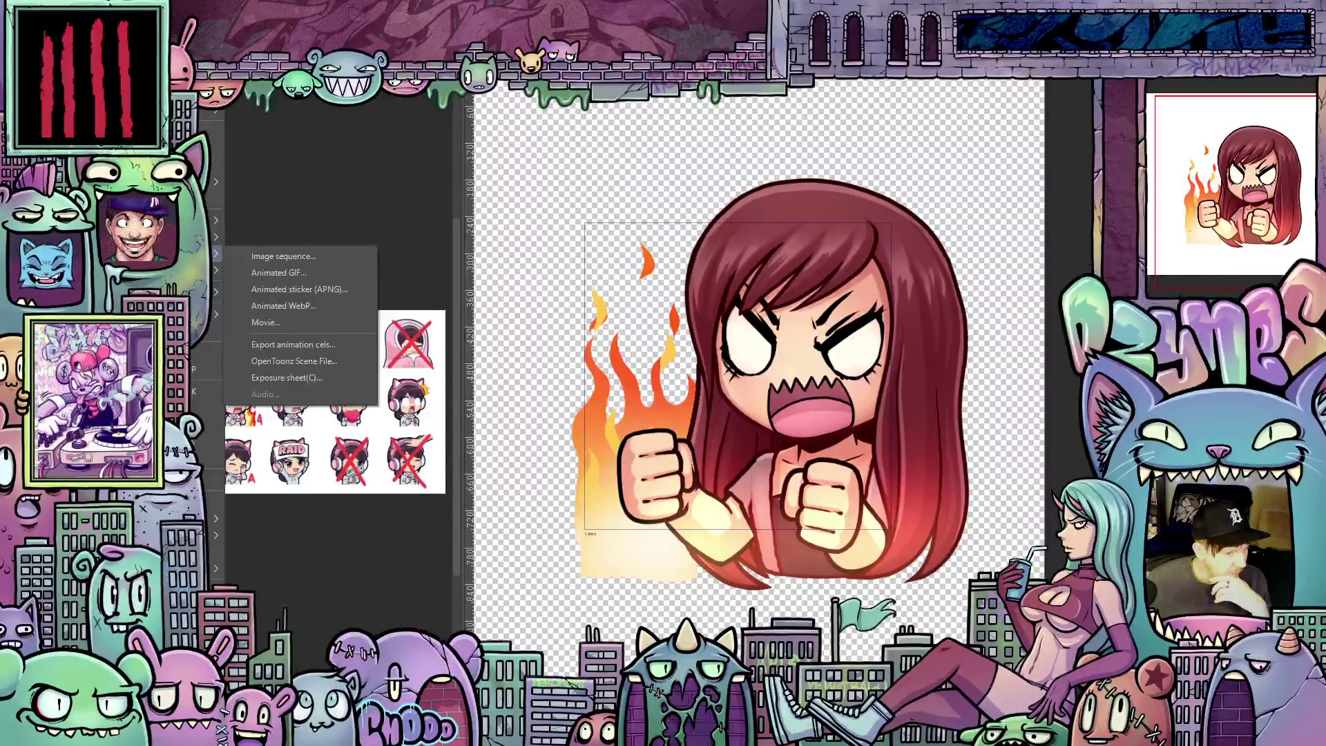
{"action": "left_click", "coordinate": [309, 272]}
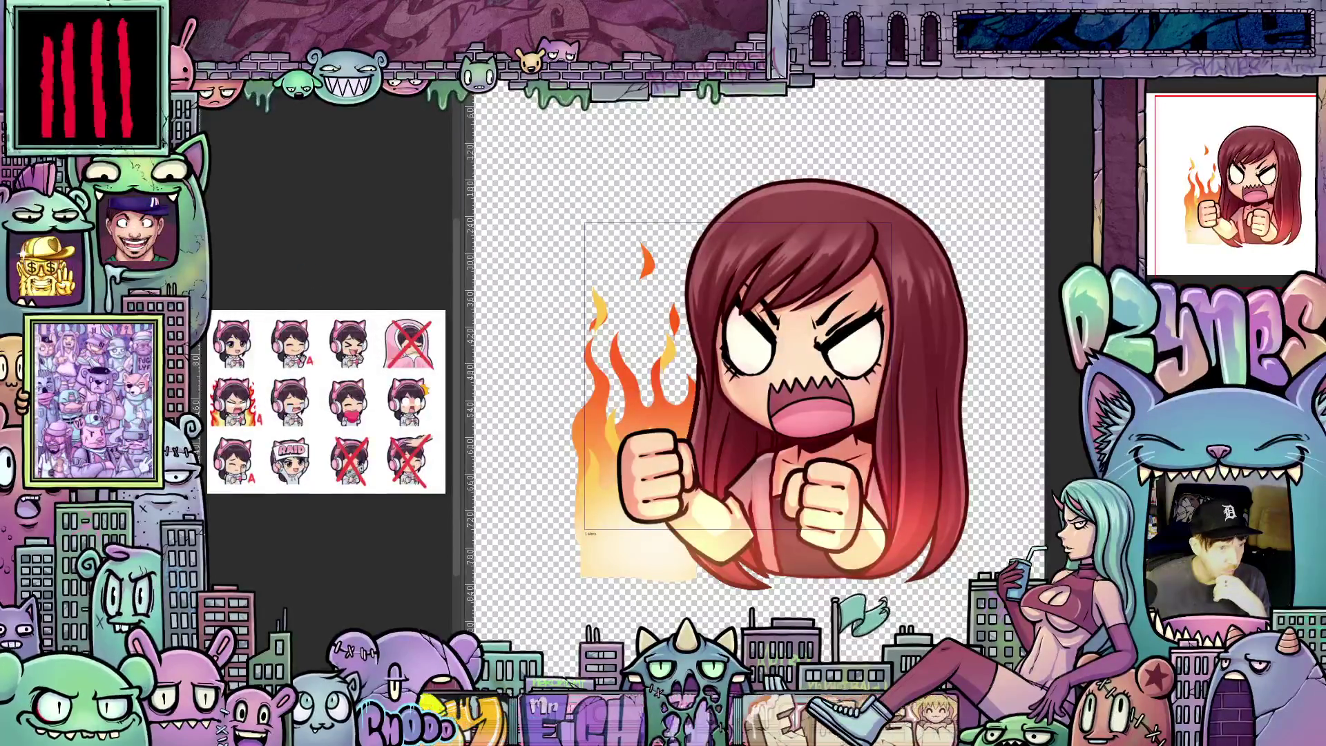
{"action": "left_click", "coordinate": [221, 90]}
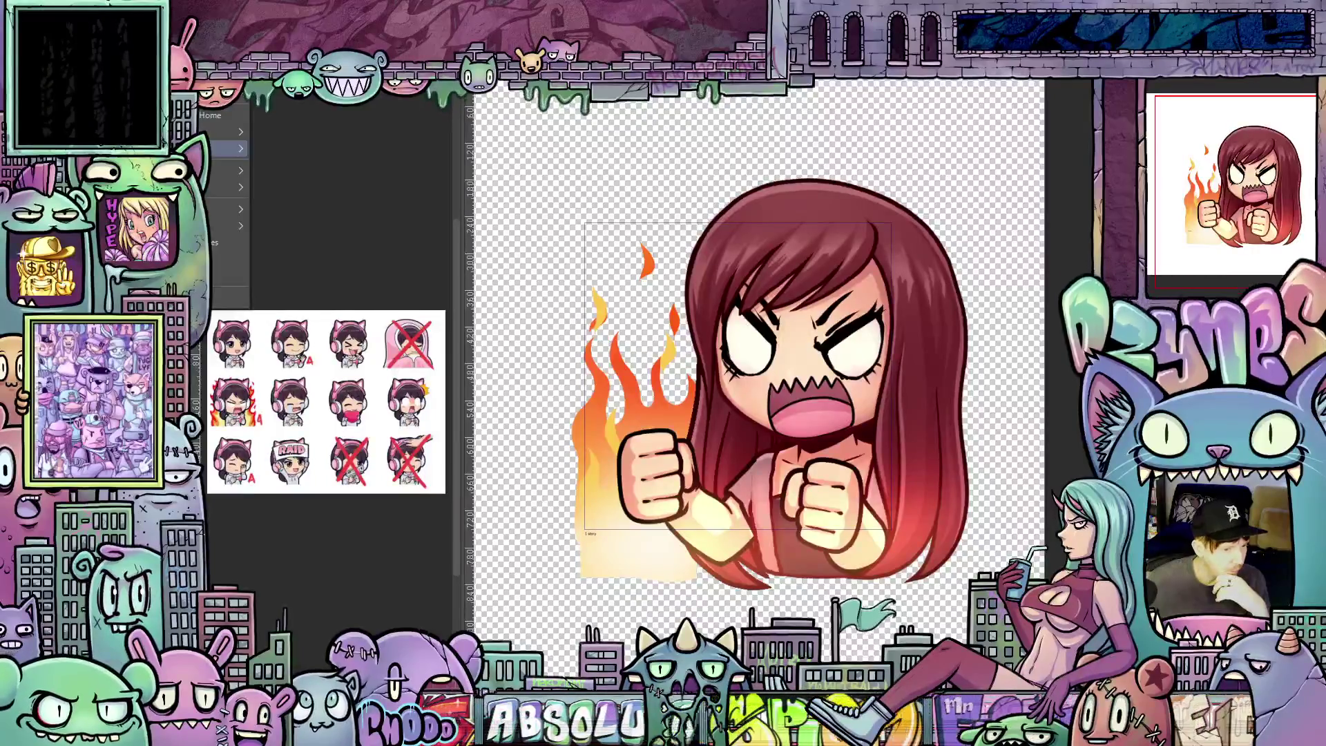
{"action": "mouse_move", "coordinate": [220, 190]}
{"action": "left_click", "coordinate": [337, 279]}
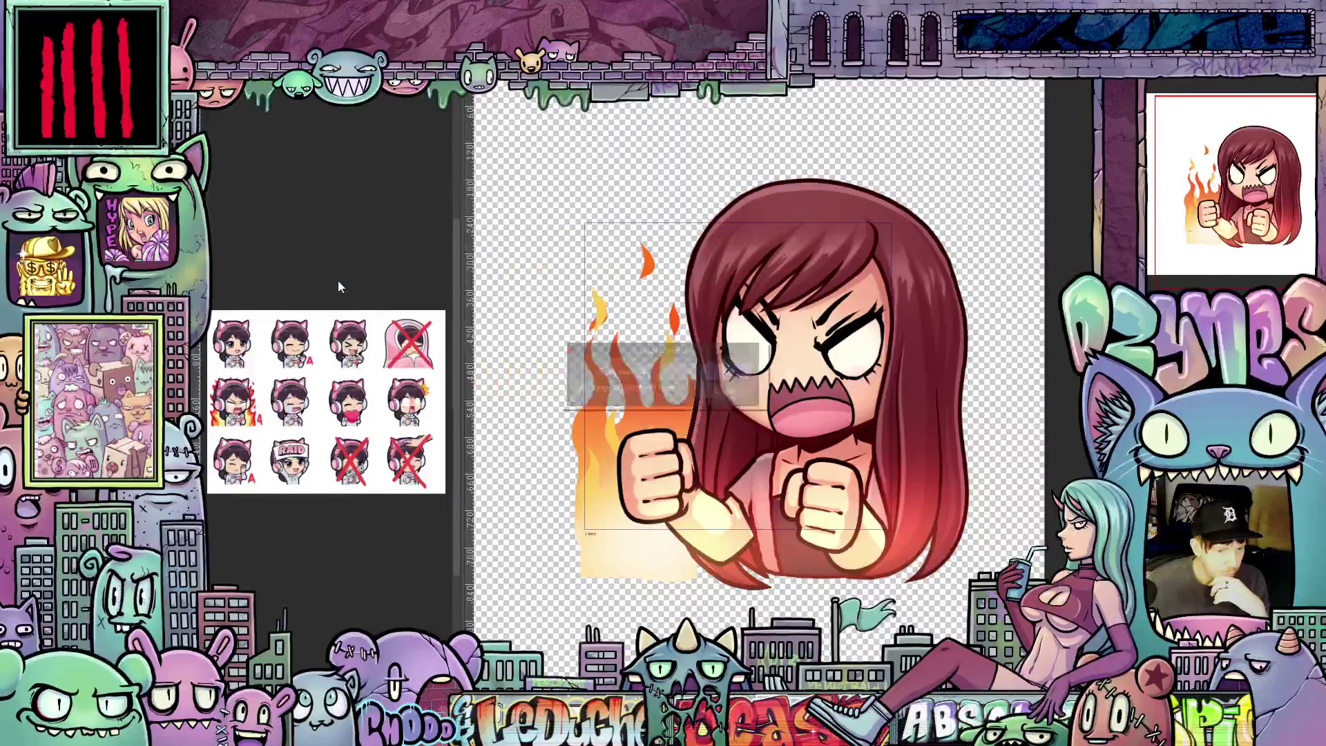
{"action": "left_click", "coordinate": [731, 392]}
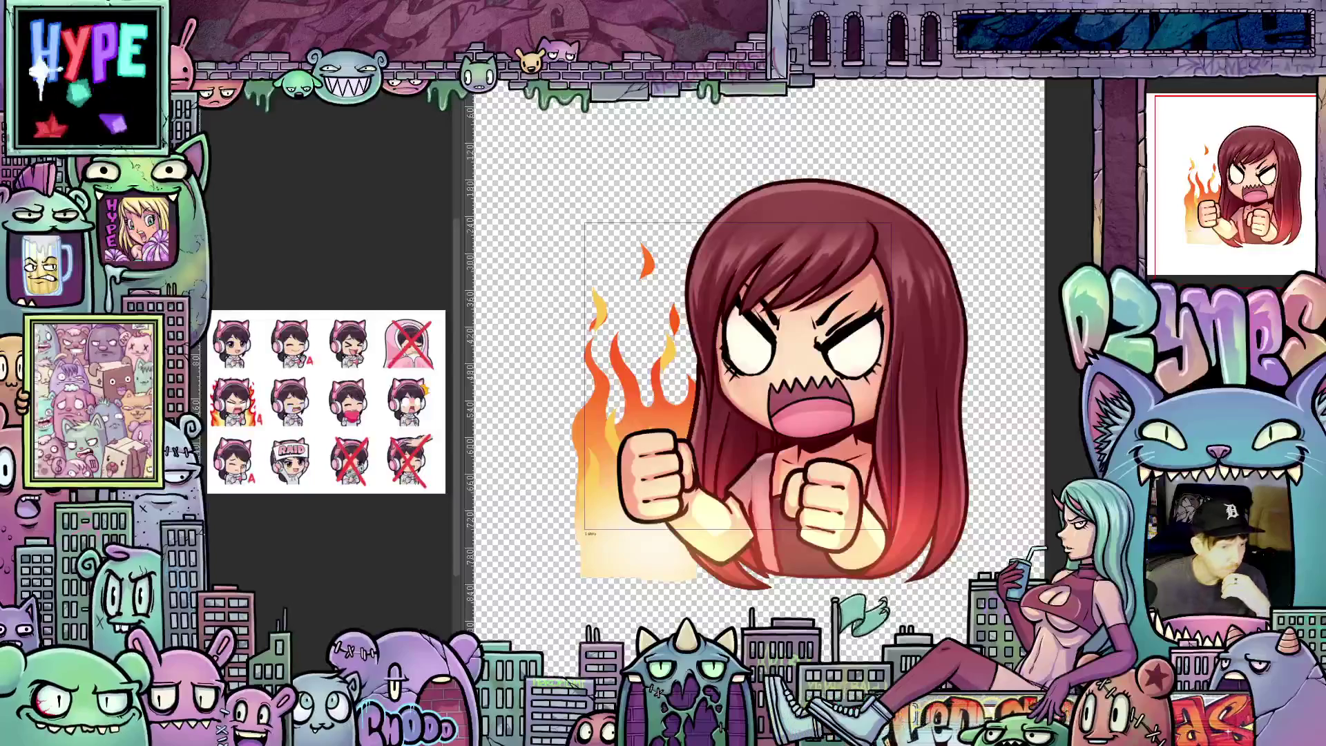
{"action": "left_click", "coordinate": [200, 90]}
{"action": "mouse_move", "coordinate": [207, 237]}
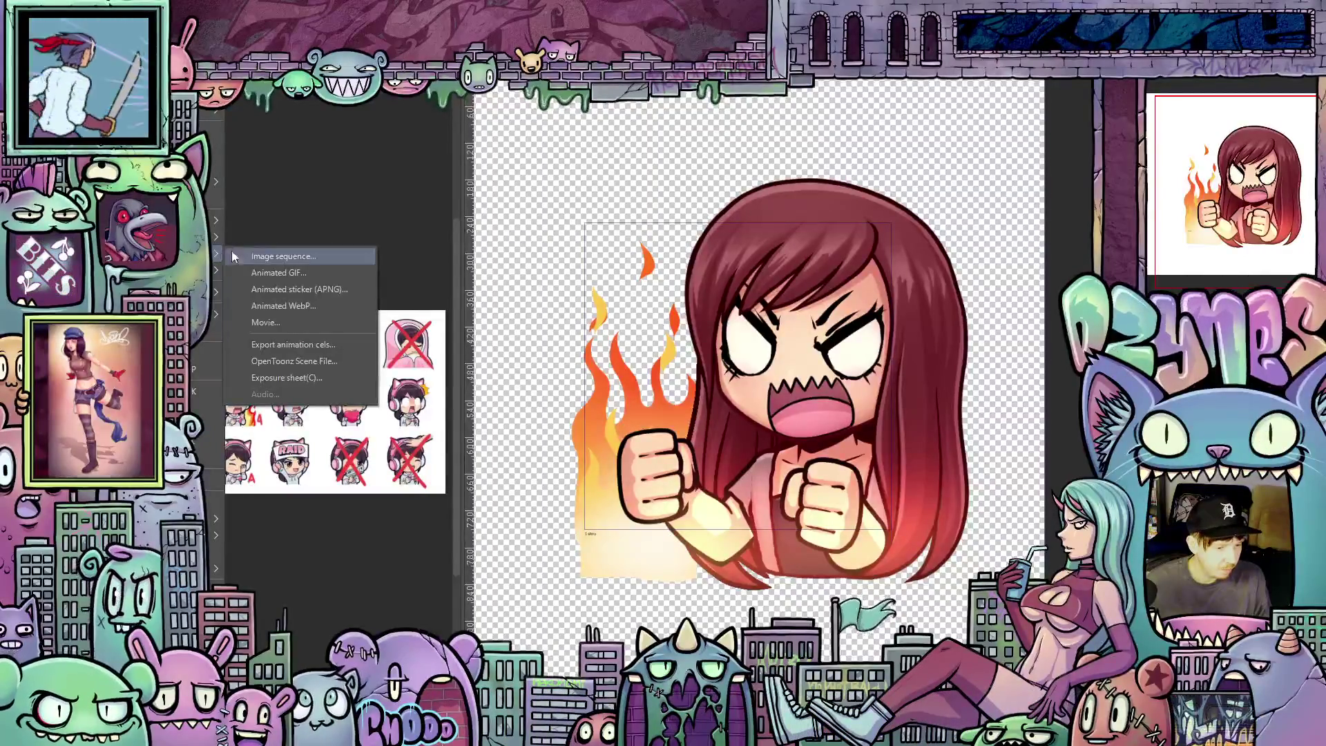
Step: Export the angry emote as a 500×500 animated GIF at 12 fps, transparent and dithered
{"action": "left_click", "coordinate": [282, 272]}
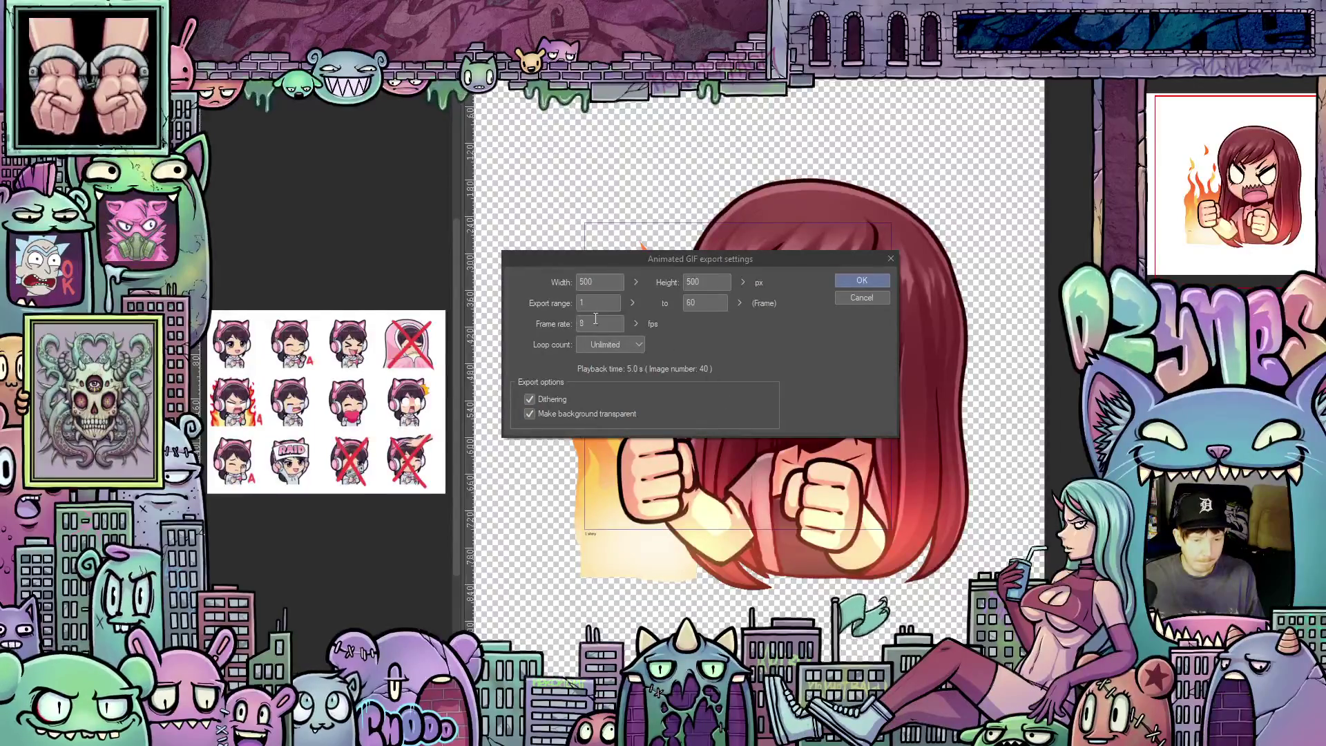
{"action": "type", "text": "12"}
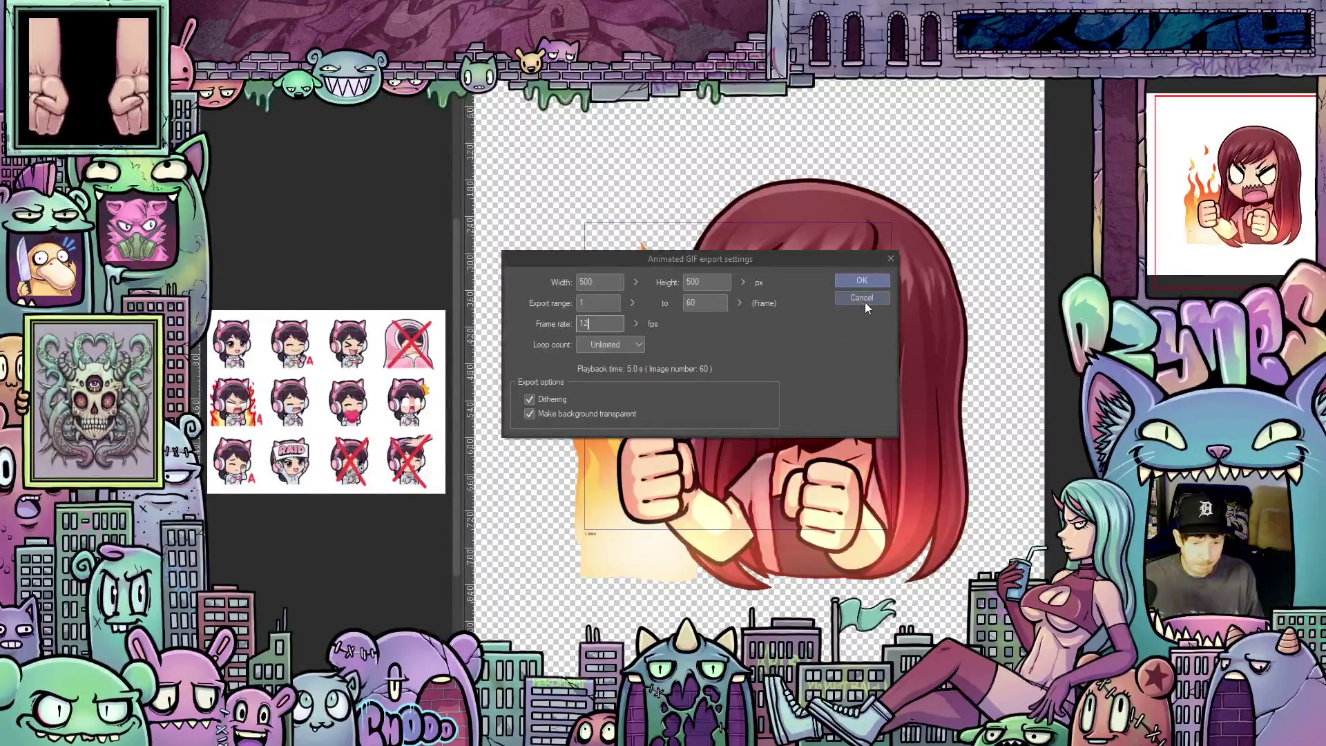
{"action": "left_click", "coordinate": [867, 279]}
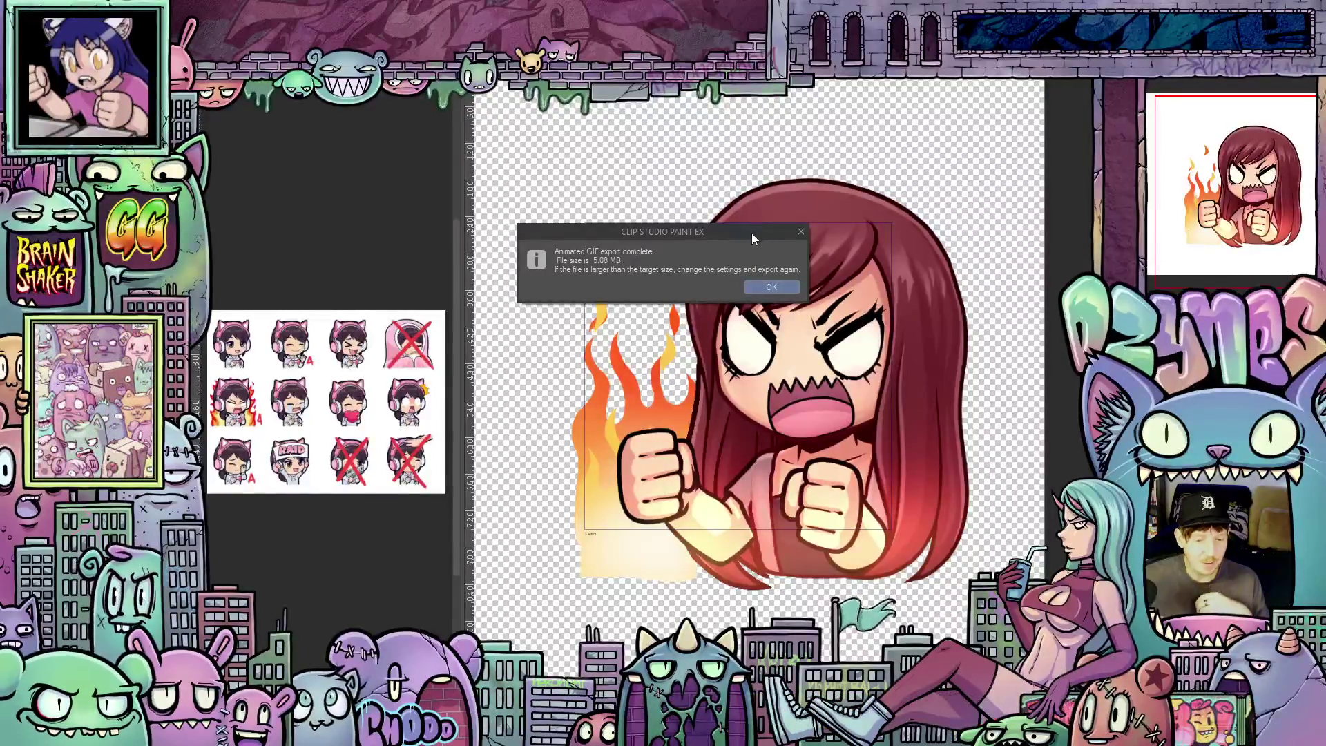
Step: Dismiss the 5.08 MB export-complete notice and reopen the Export animation menu
{"action": "mouse_move", "coordinate": [754, 235]}
{"action": "left_mouse_down"}
{"action": "mouse_move", "coordinate": [760, 214]}
{"action": "mouse_move", "coordinate": [835, 204]}
{"action": "mouse_move", "coordinate": [825, 197]}
{"action": "left_mouse_up"}
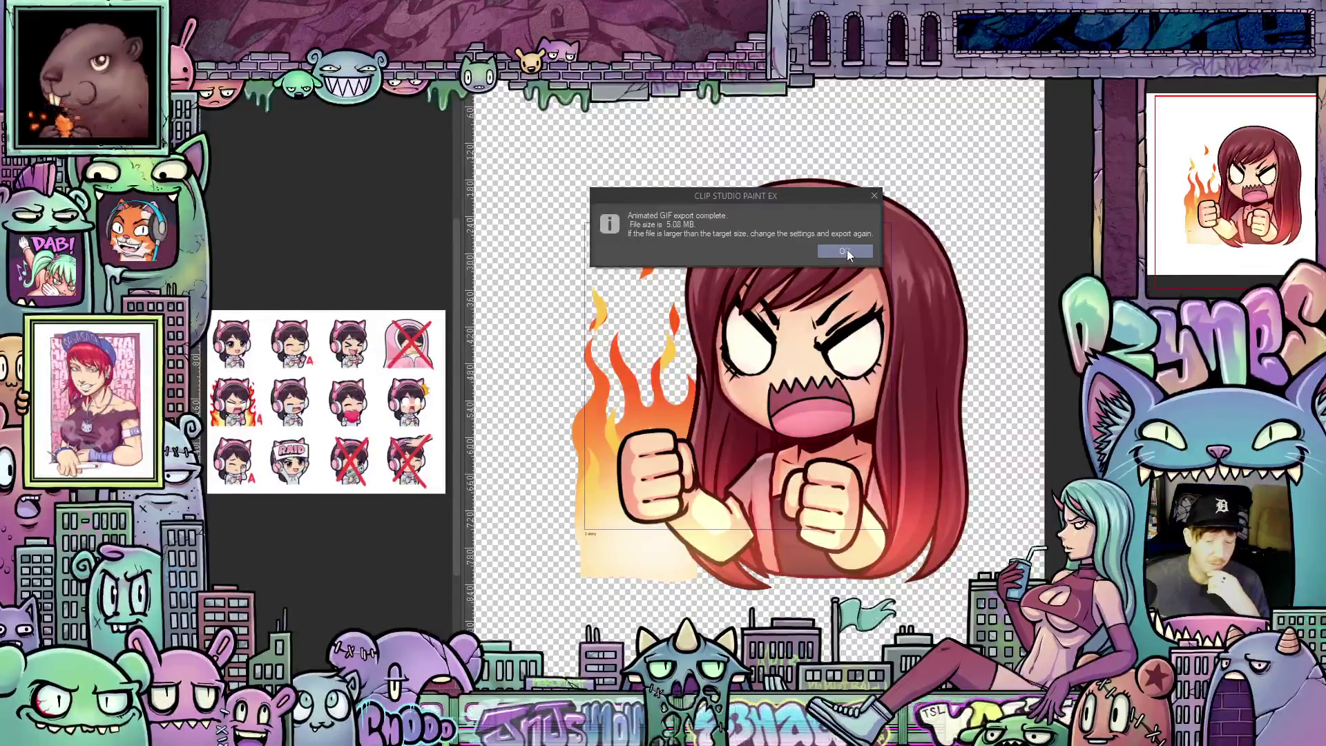
{"action": "left_click", "coordinate": [834, 250]}
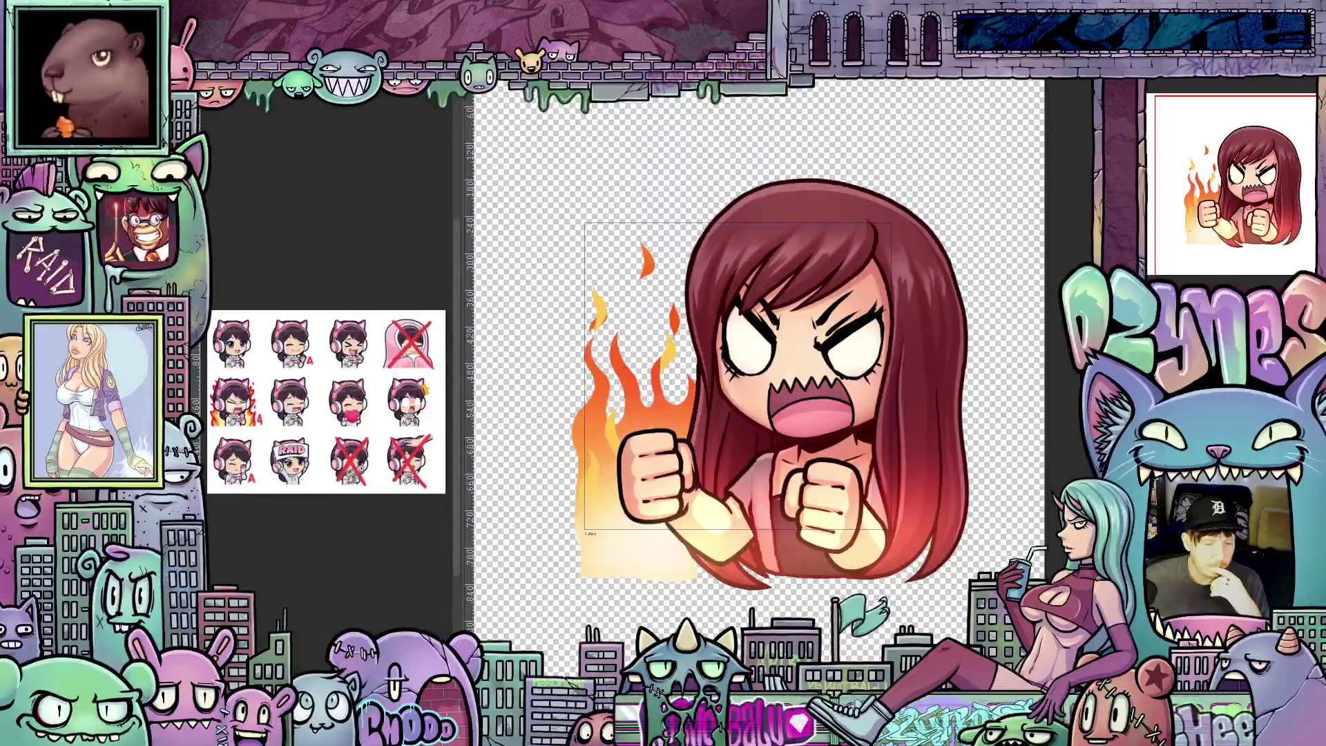
{"action": "left_click", "coordinate": [28, 97]}
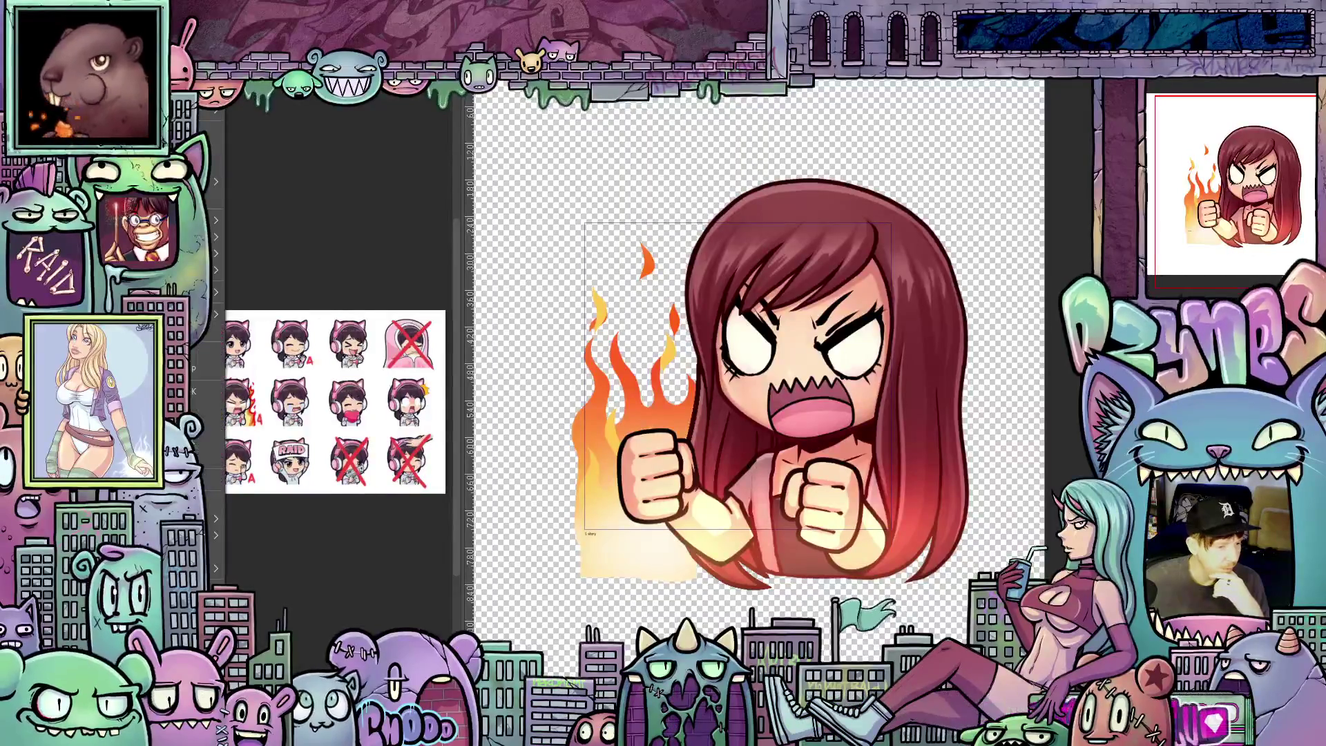
Step: Reopen Animated GIF export at 500×500 and 12 fps and confirm the export
{"action": "mouse_move", "coordinate": [216, 256]}
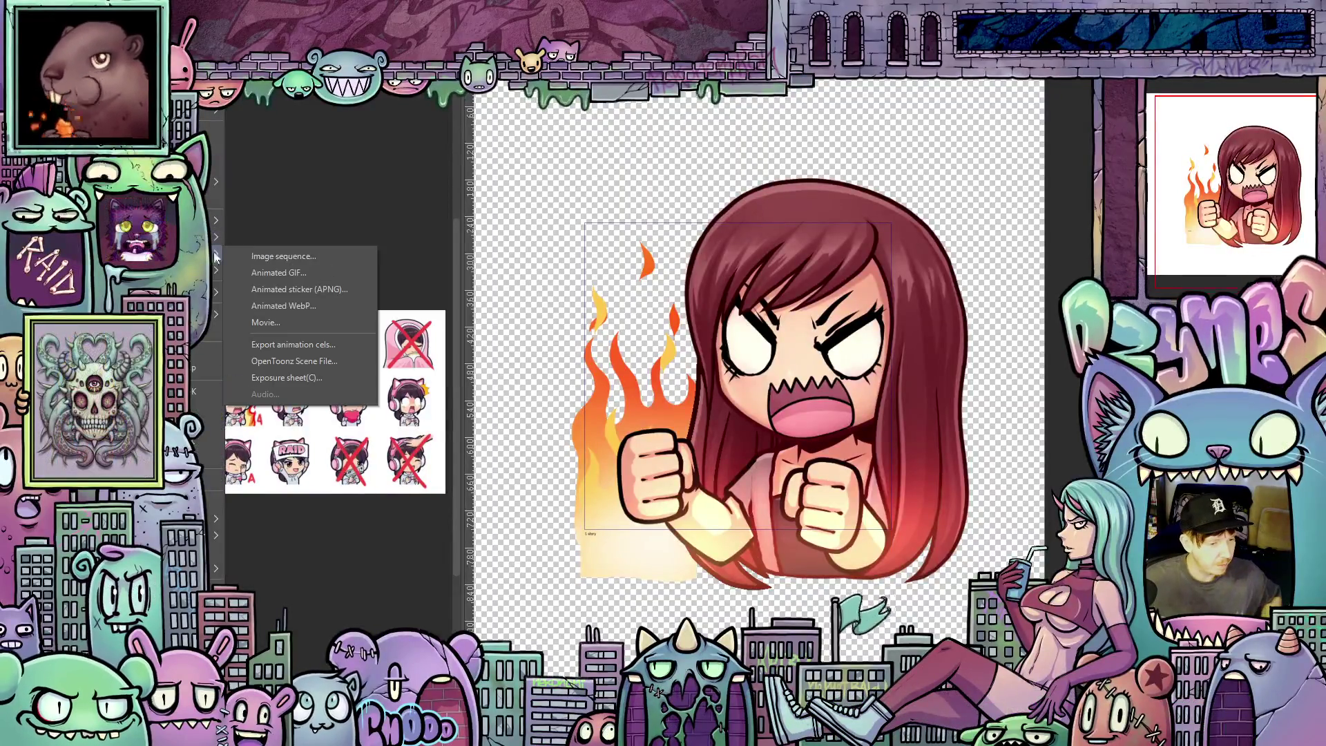
{"action": "left_click", "coordinate": [271, 275]}
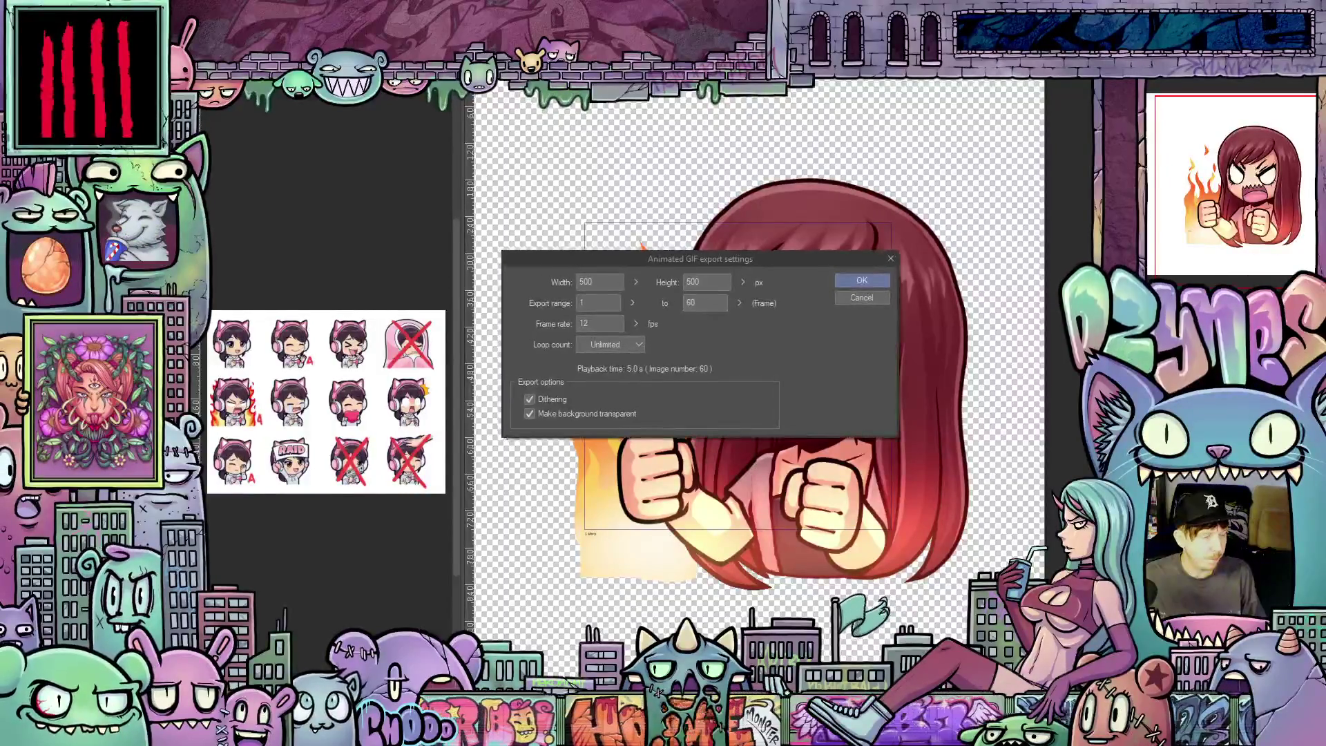
{"action": "left_click", "coordinate": [596, 282]}
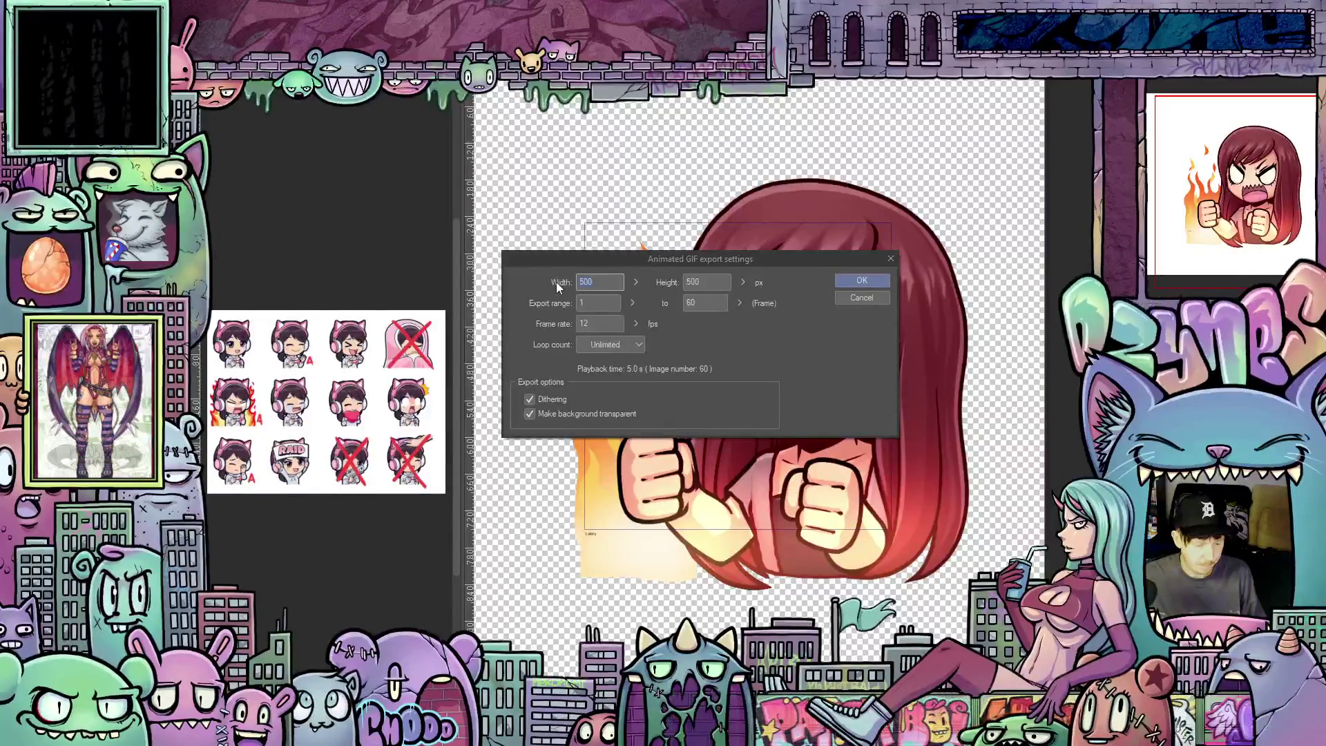
{"action": "type", "text": "112"}
{"action": "left_click", "coordinate": [864, 280]}
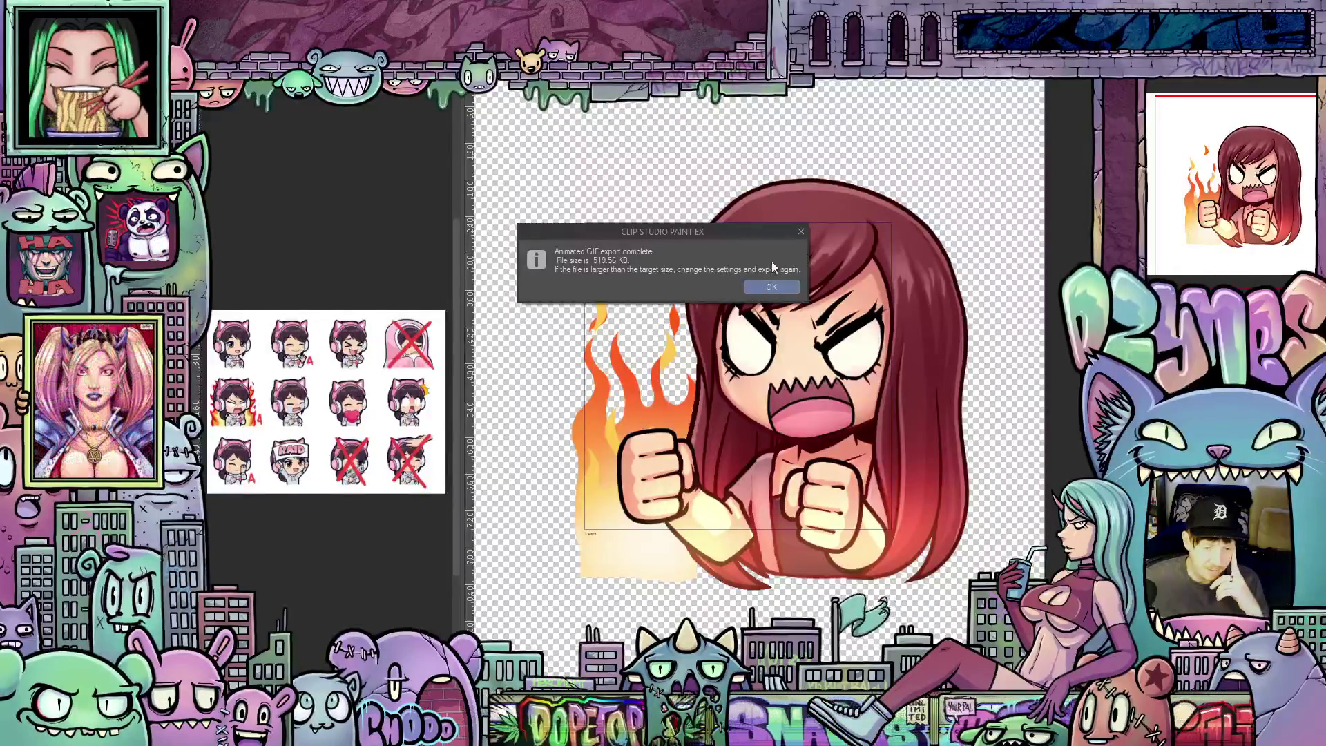
Step: Close the 519.56 KB export-complete message
{"action": "left_click", "coordinate": [774, 286]}
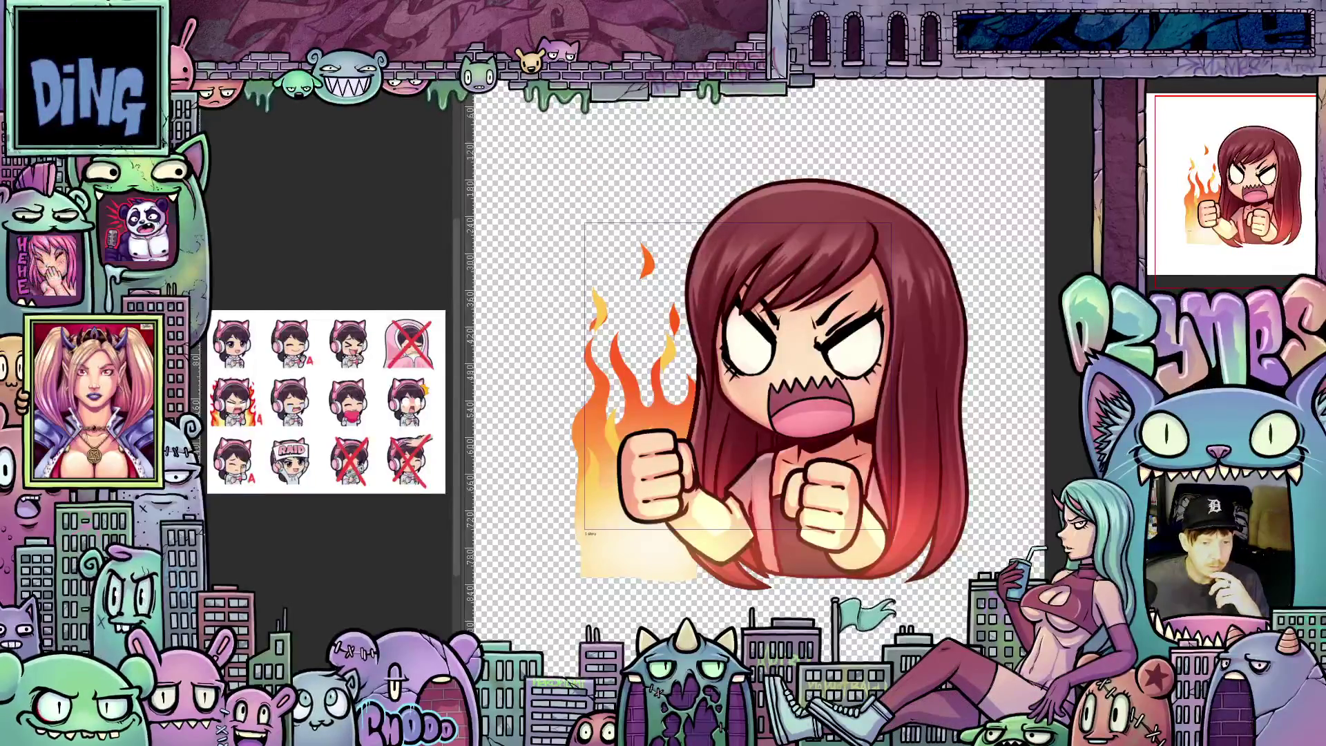
Step: Bring up the waving, laughing red-haired emote canvas and dismiss the Export animation menu
{"action": "key", "text": "ctrl+Tab"}
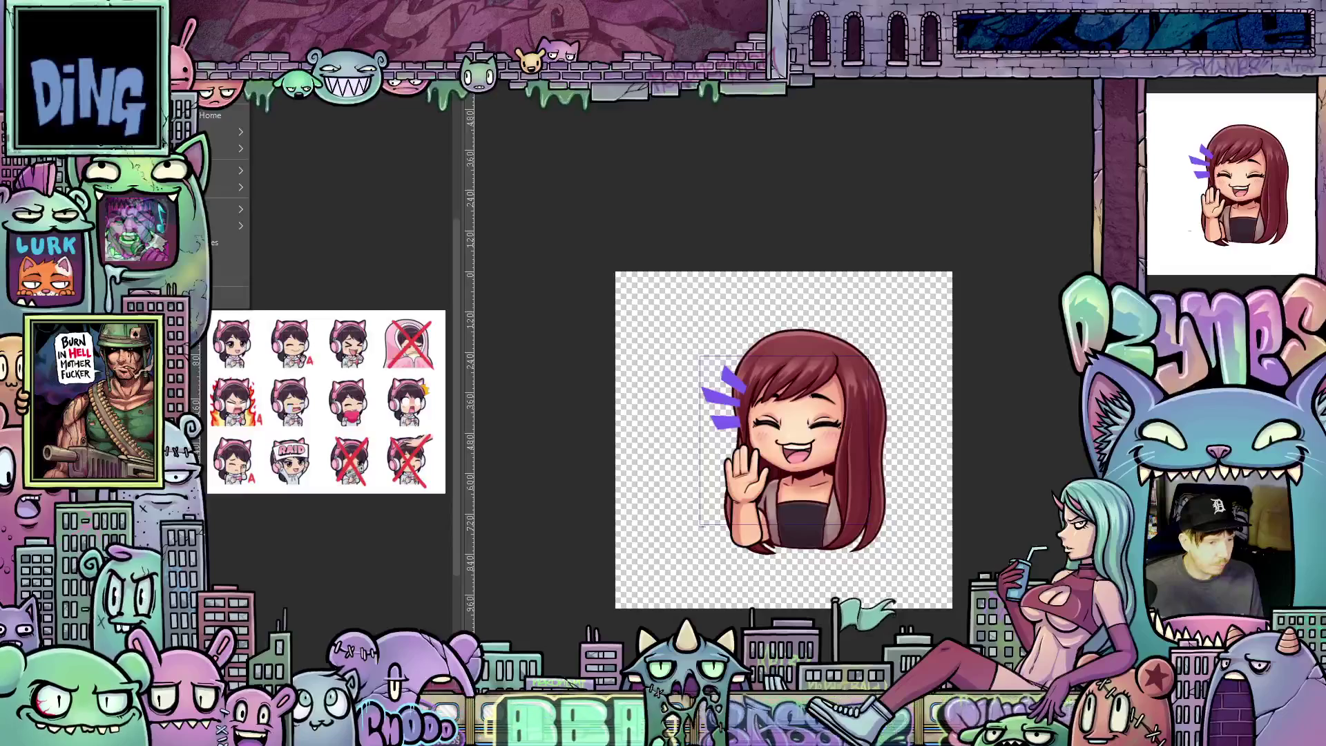
{"action": "mouse_move", "coordinate": [211, 254]}
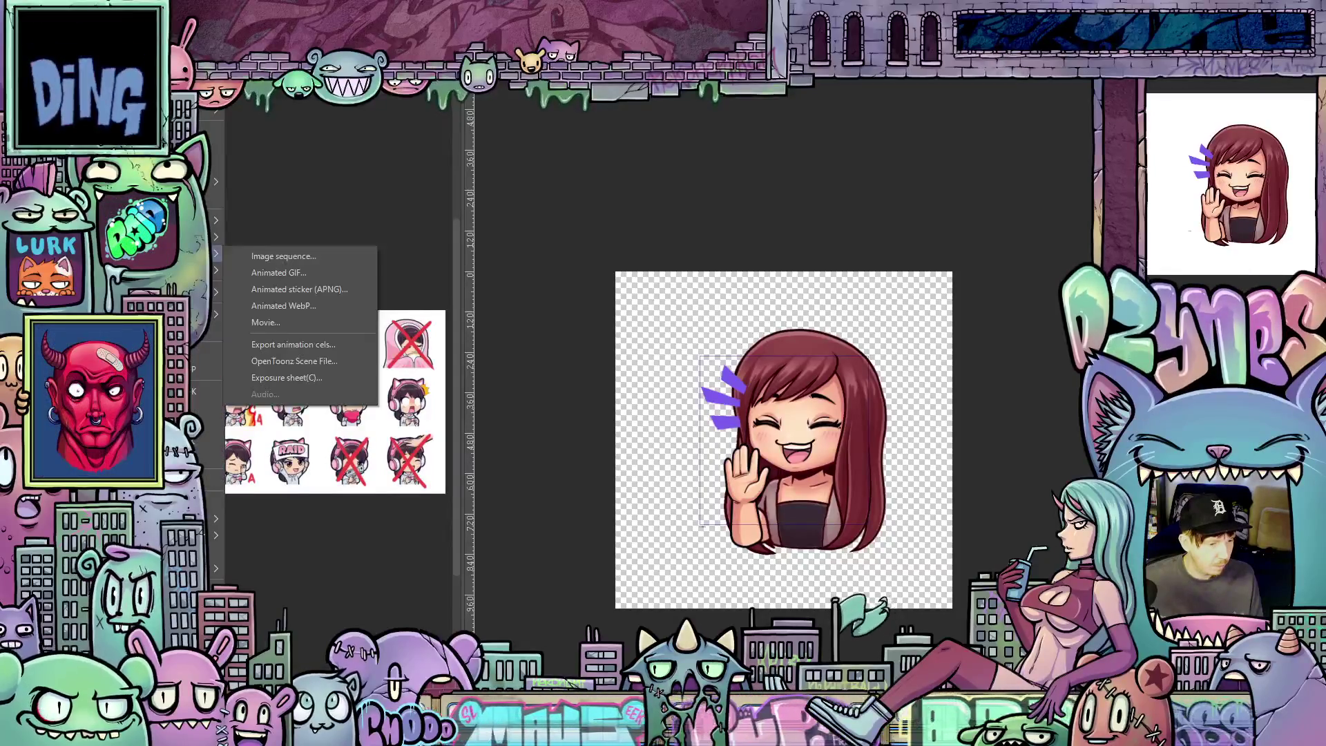
{"action": "left_click", "coordinate": [331, 273]}
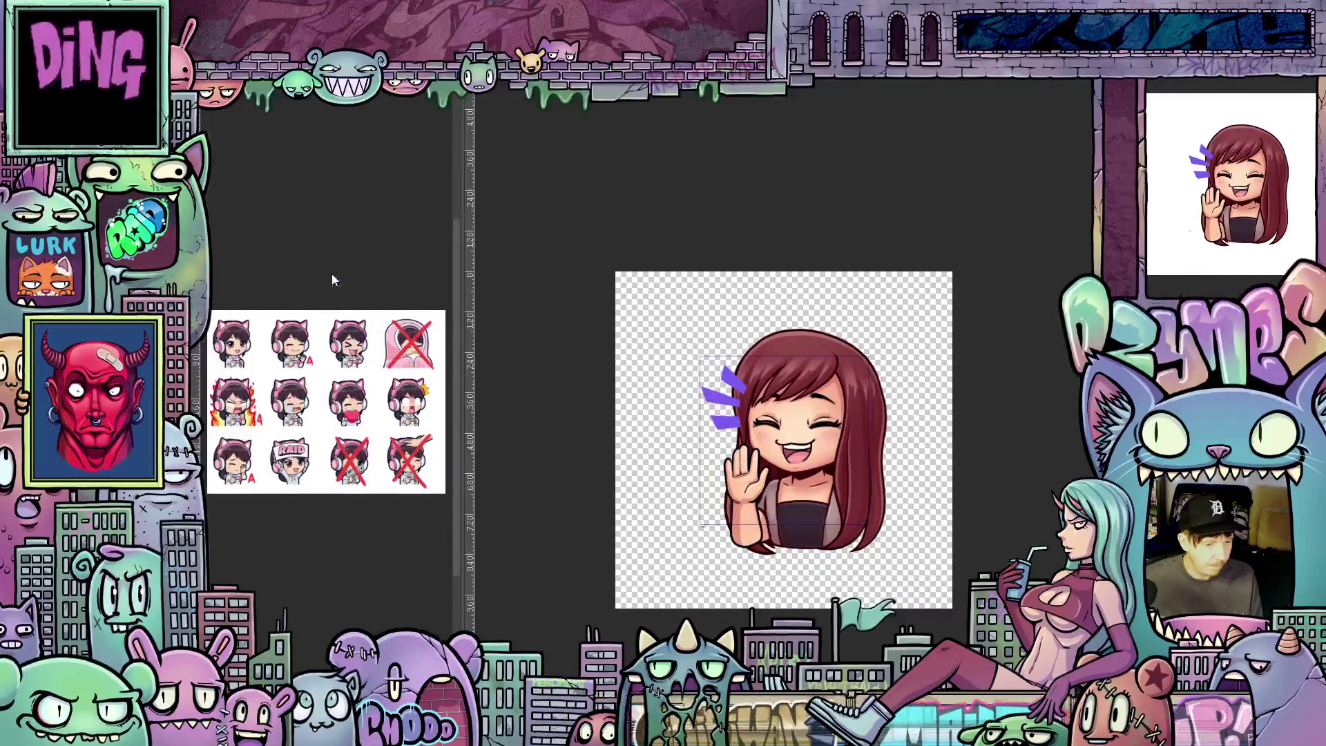
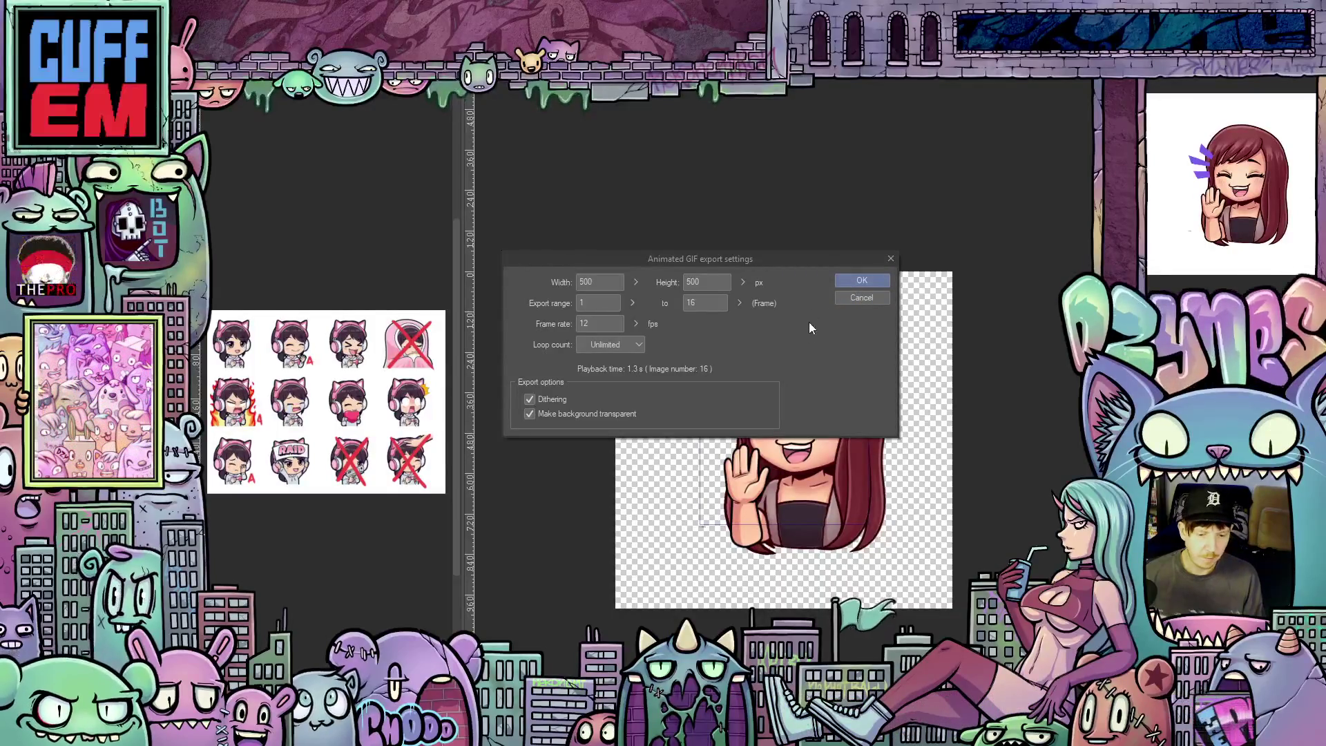
Step: Confirm the 500 × 500 px GIF export: frames 1–16, 12 fps, unlimited loop, transparent background
{"action": "mouse_move", "coordinate": [786, 259]}
{"action": "left_mouse_down"}
{"action": "mouse_move", "coordinate": [855, 219]}
{"action": "mouse_move", "coordinate": [860, 235]}
{"action": "left_mouse_up"}
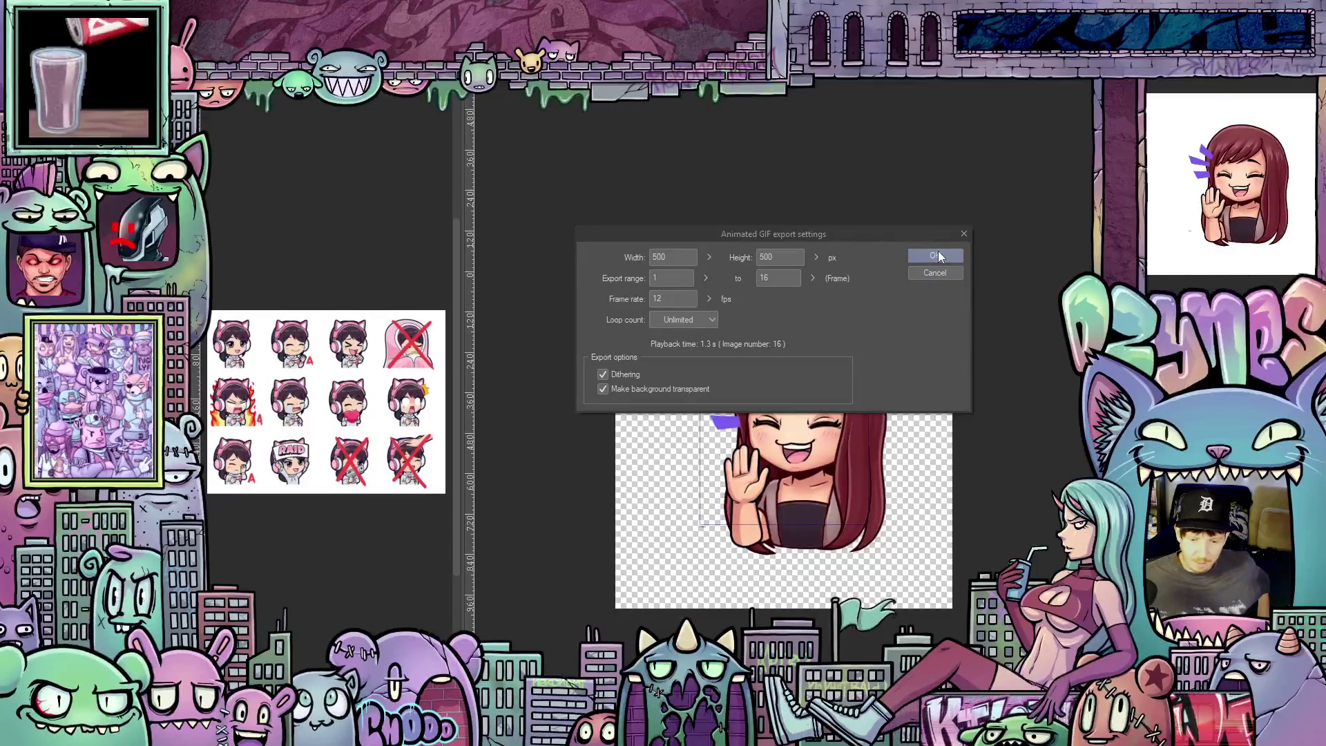
{"action": "left_click", "coordinate": [937, 254]}
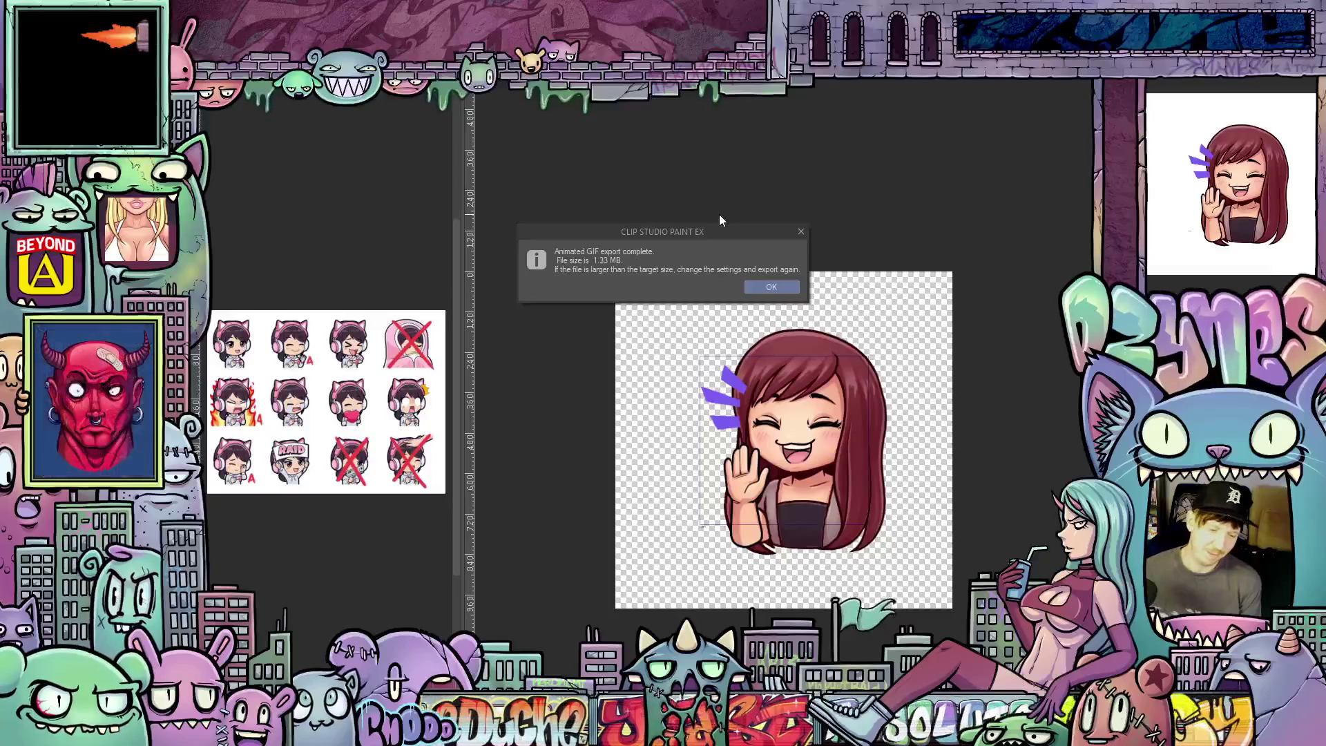
Step: Let the 500 px GIF export finish at 1.33 MB, then dismiss the completion notice
{"action": "mouse_move", "coordinate": [755, 231]}
{"action": "left_mouse_down"}
{"action": "mouse_move", "coordinate": [858, 222]}
{"action": "mouse_move", "coordinate": [881, 233]}
{"action": "mouse_move", "coordinate": [873, 264]}
{"action": "mouse_move", "coordinate": [875, 249]}
{"action": "left_mouse_up"}
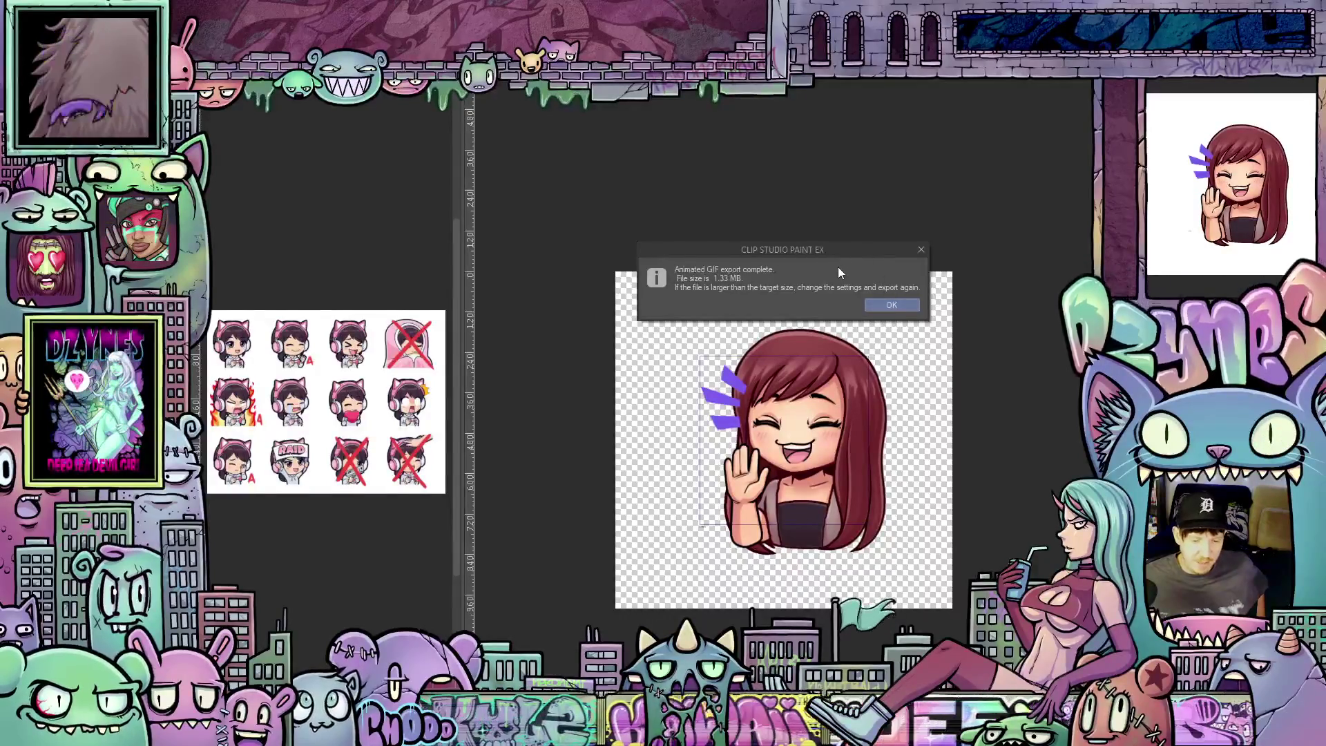
{"action": "mouse_move", "coordinate": [819, 248]}
{"action": "left_mouse_down"}
{"action": "mouse_move", "coordinate": [836, 261]}
{"action": "mouse_move", "coordinate": [831, 280]}
{"action": "left_mouse_up"}
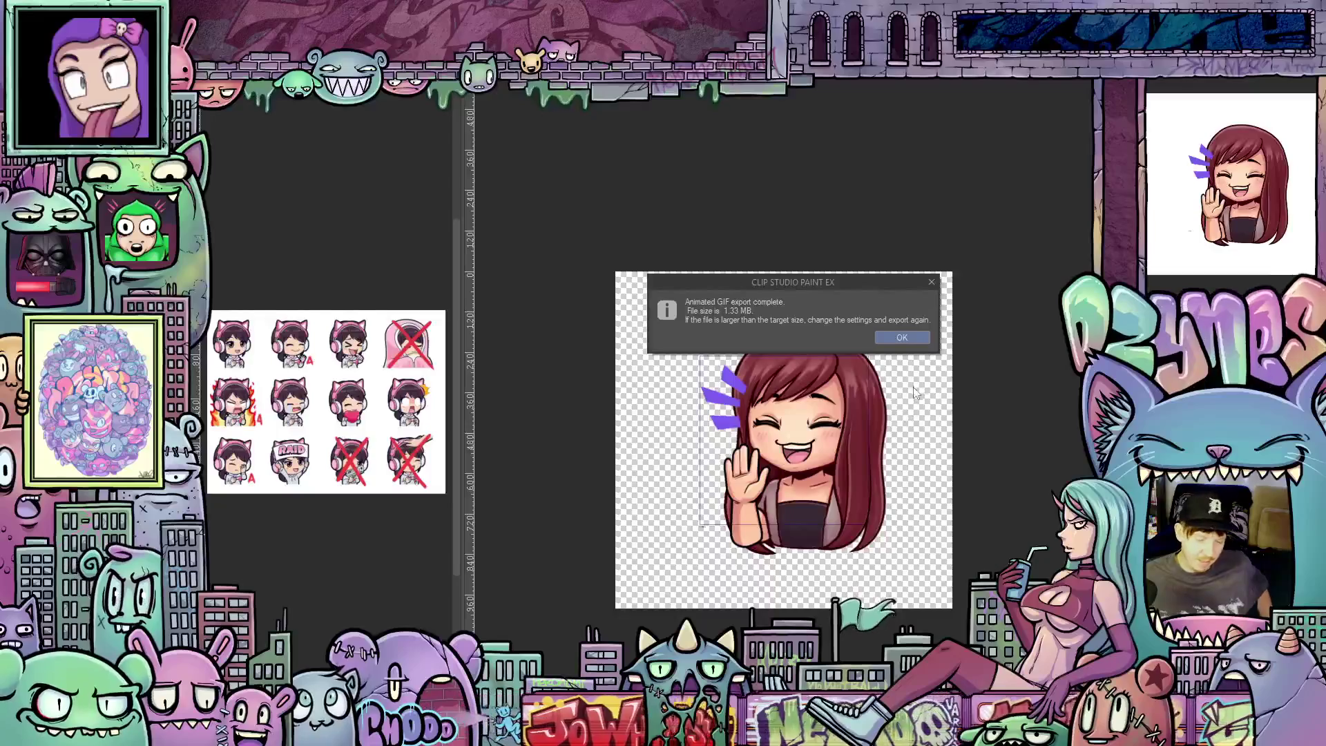
{"action": "left_click_drag", "start_coordinate": [836, 281], "coordinate": [848, 284]}
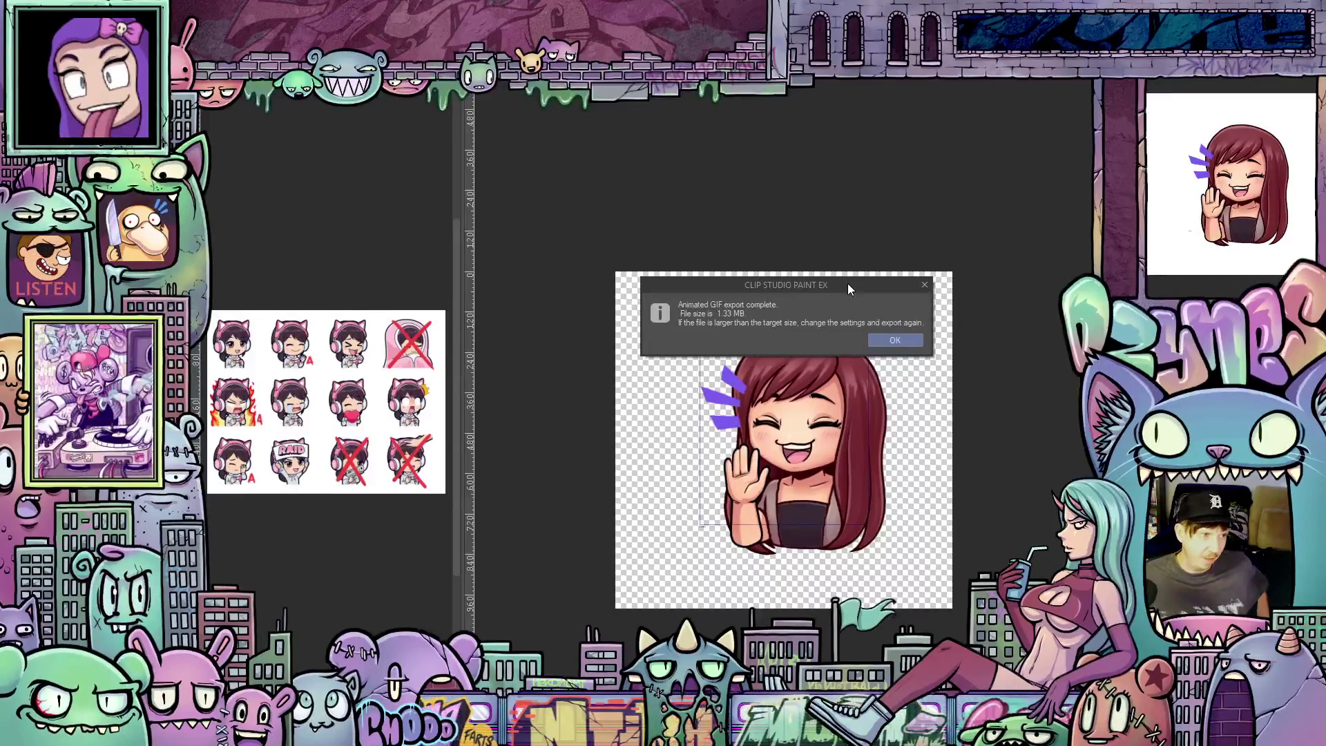
{"action": "key", "text": "Return"}
{"action": "mouse_move", "coordinate": [284, 271]}
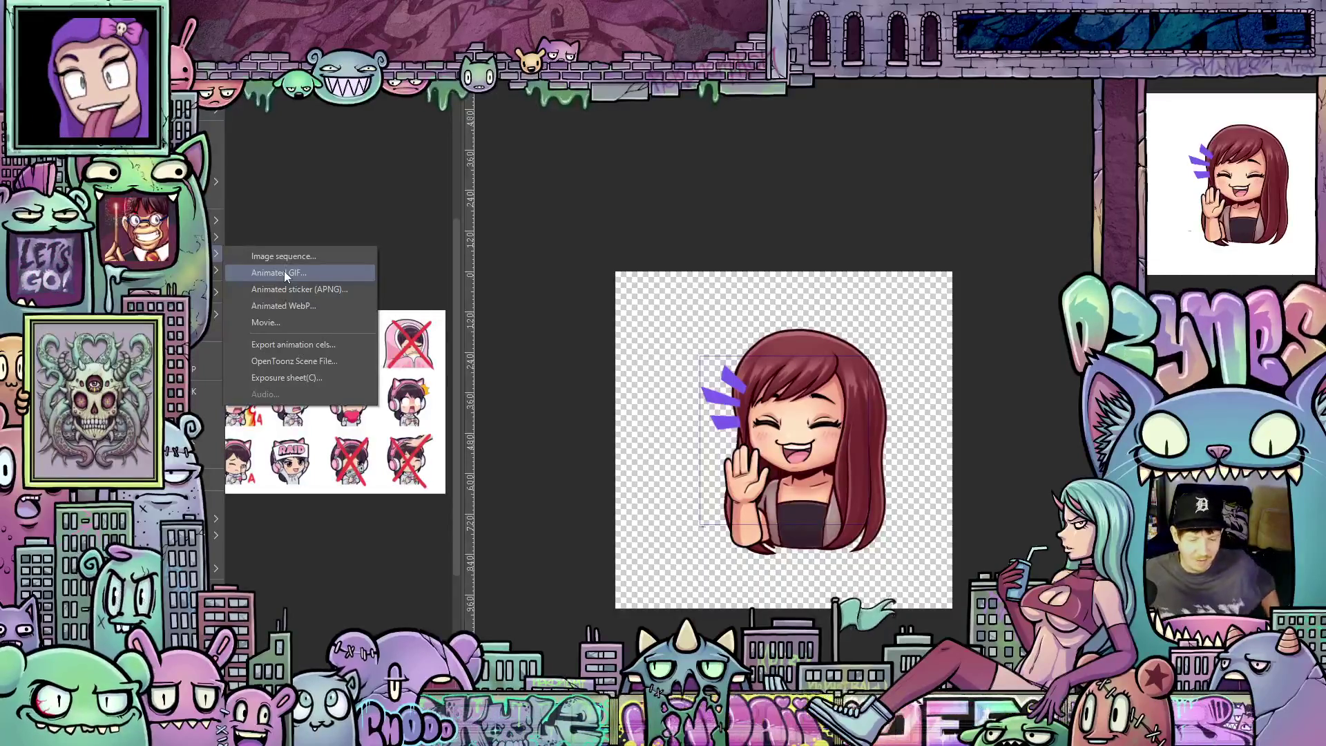
Step: Reopen the Animated GIF export settings and select the 500 px Width value
{"action": "left_click", "coordinate": [284, 273]}
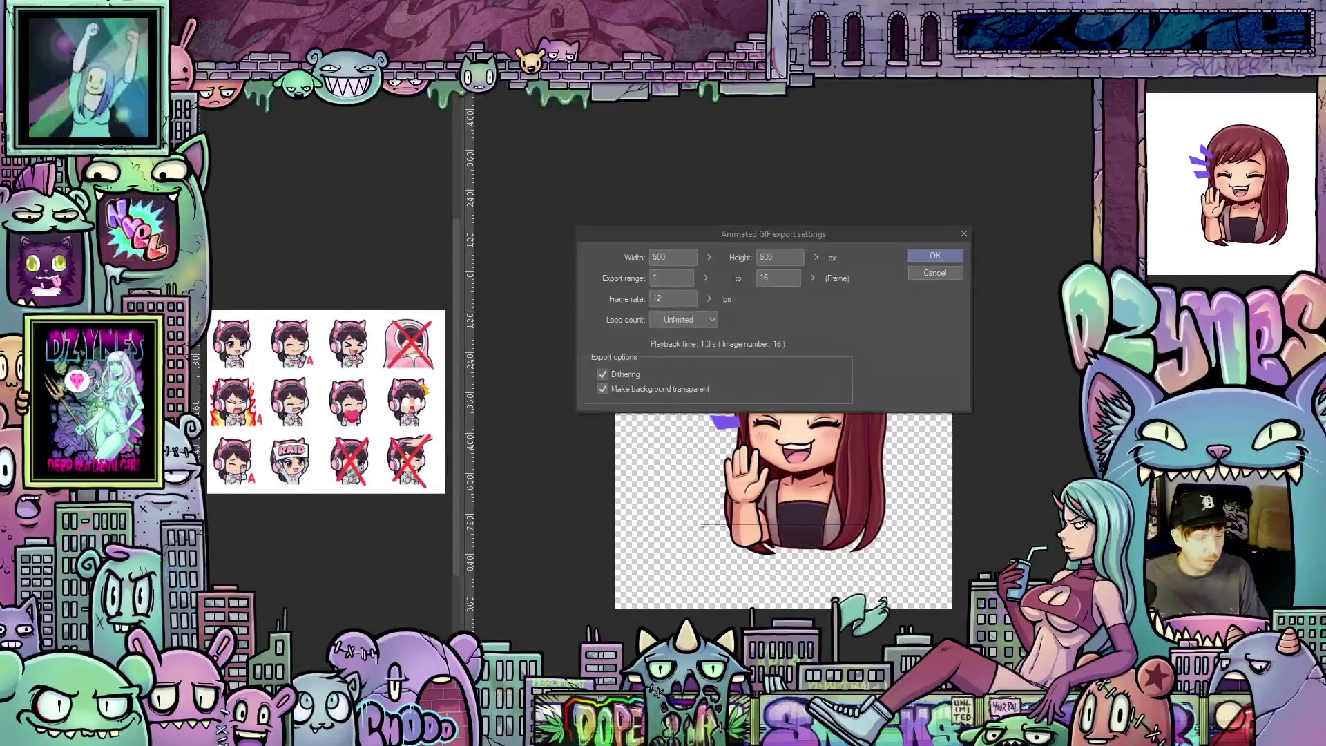
{"action": "double_click", "coordinate": [672, 255]}
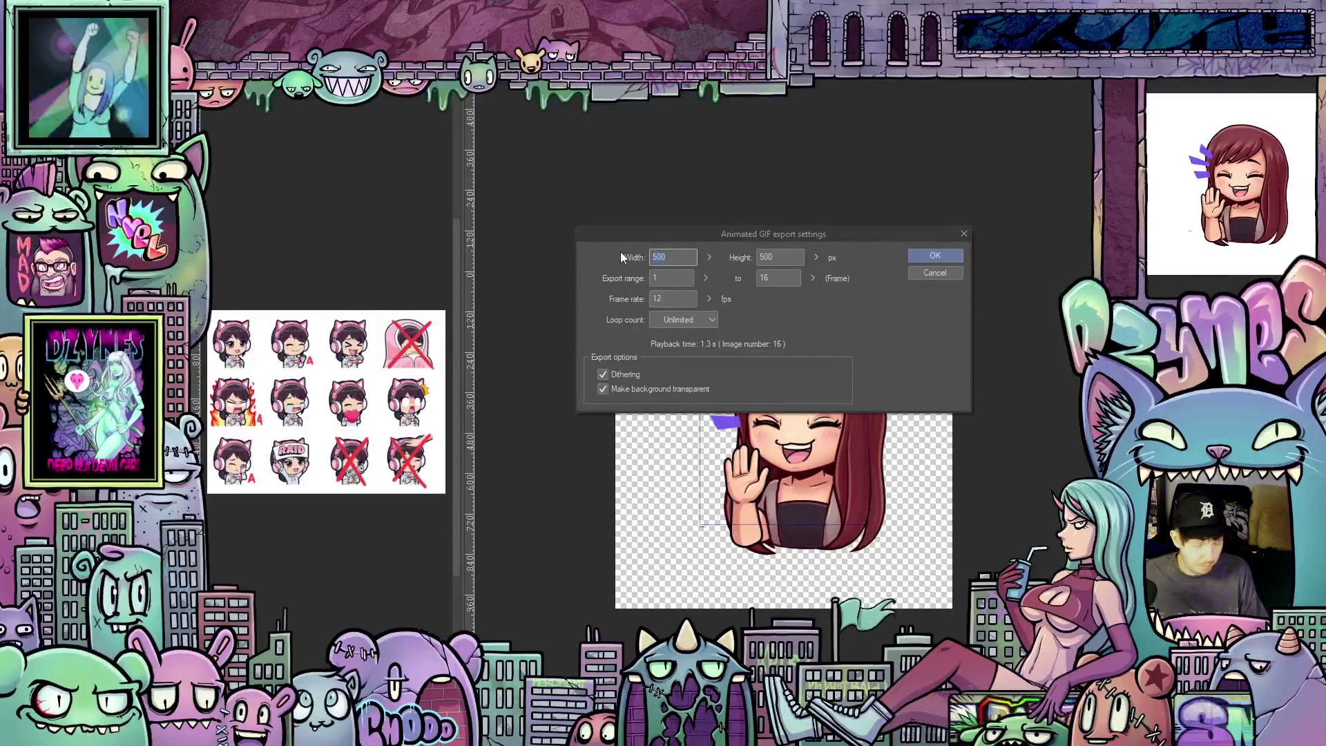
Step: Export a 112 px wide GIF (137.29 KB) and switch to the other emote document
{"action": "type", "text": "112"}
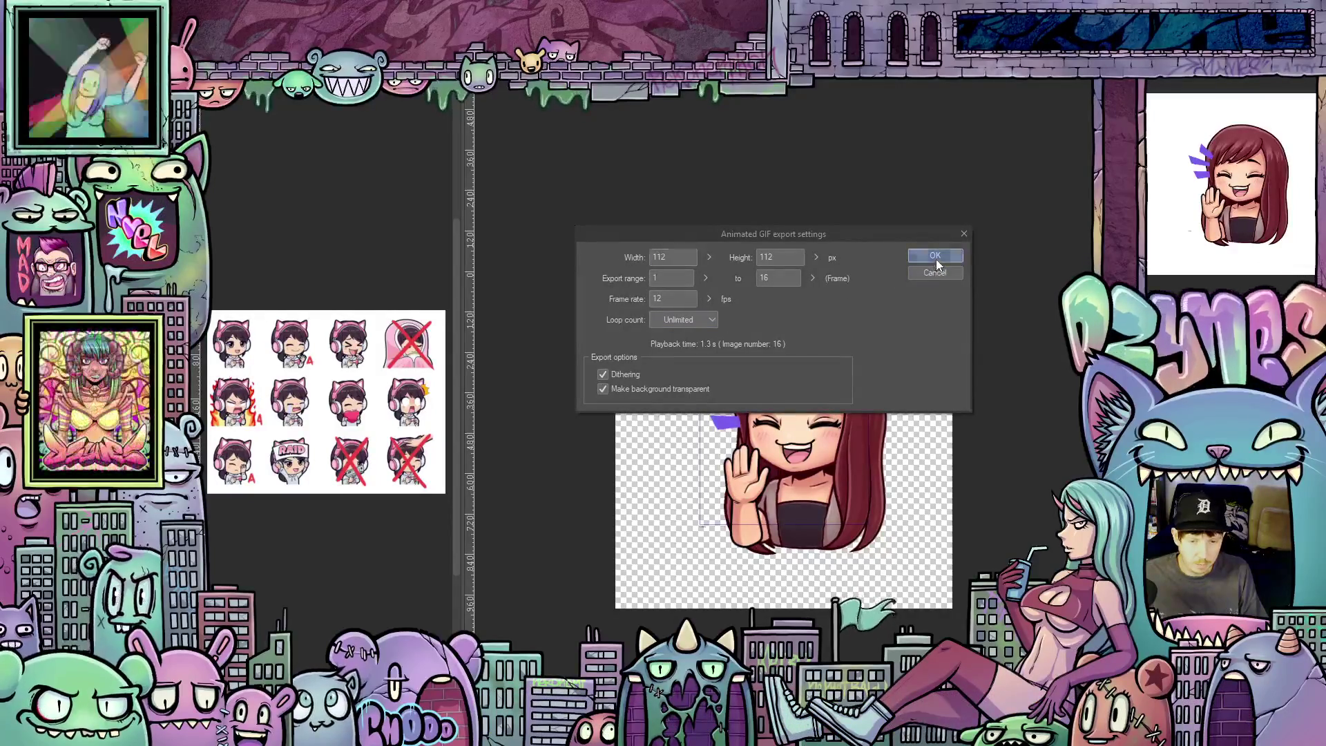
{"action": "left_click", "coordinate": [936, 257]}
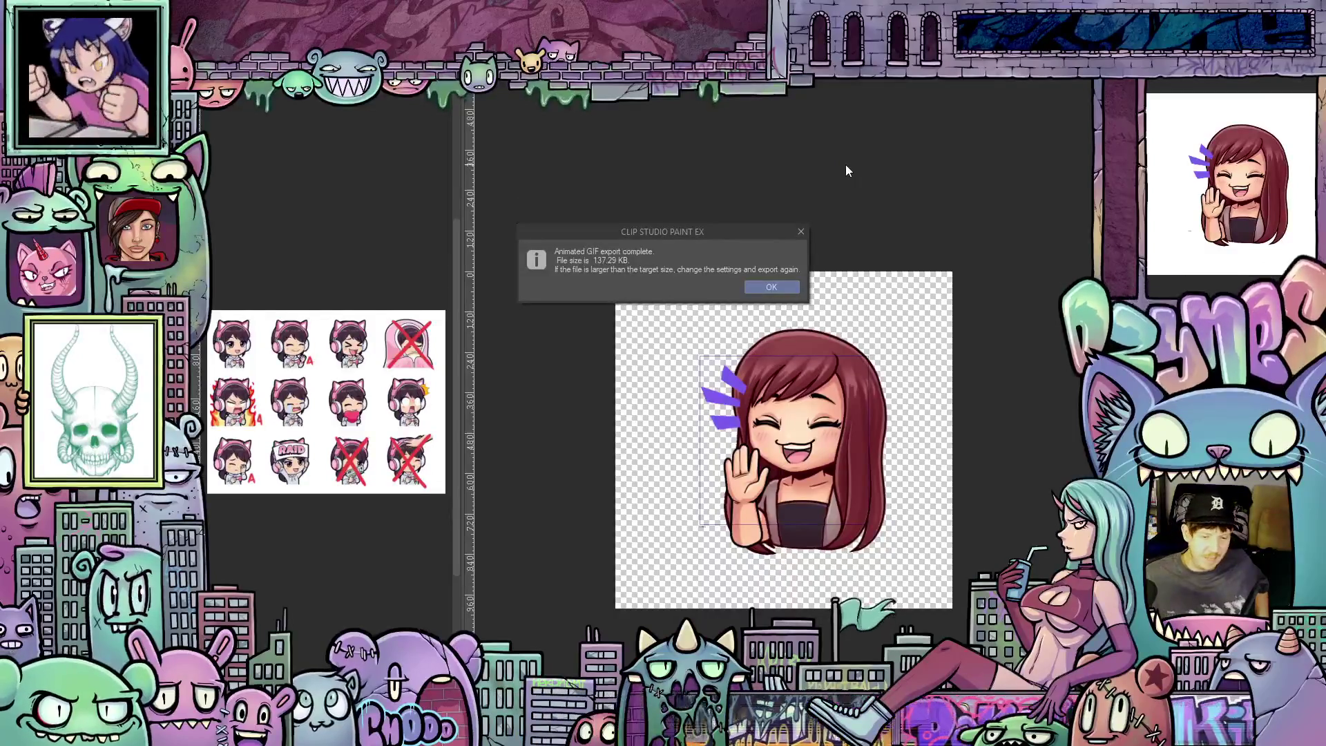
{"action": "left_click", "coordinate": [771, 287]}
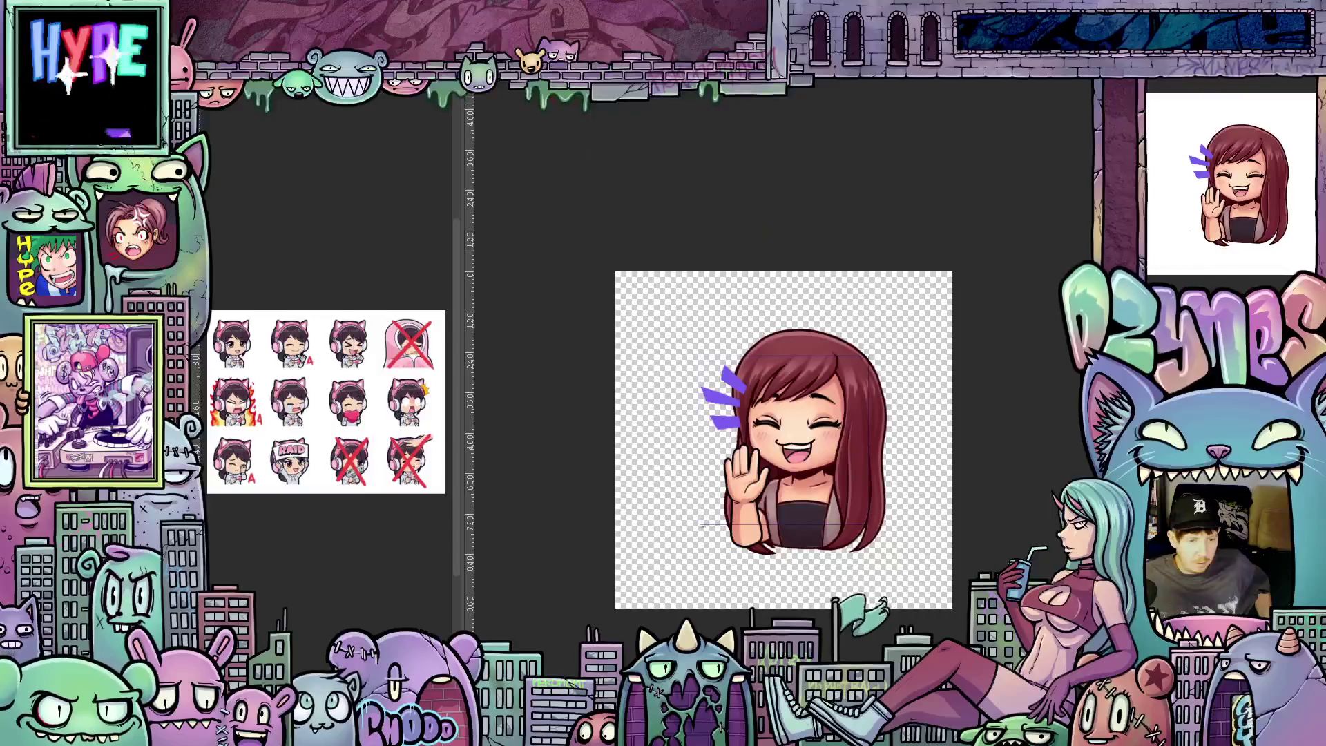
{"action": "key", "text": "ctrl+Tab"}
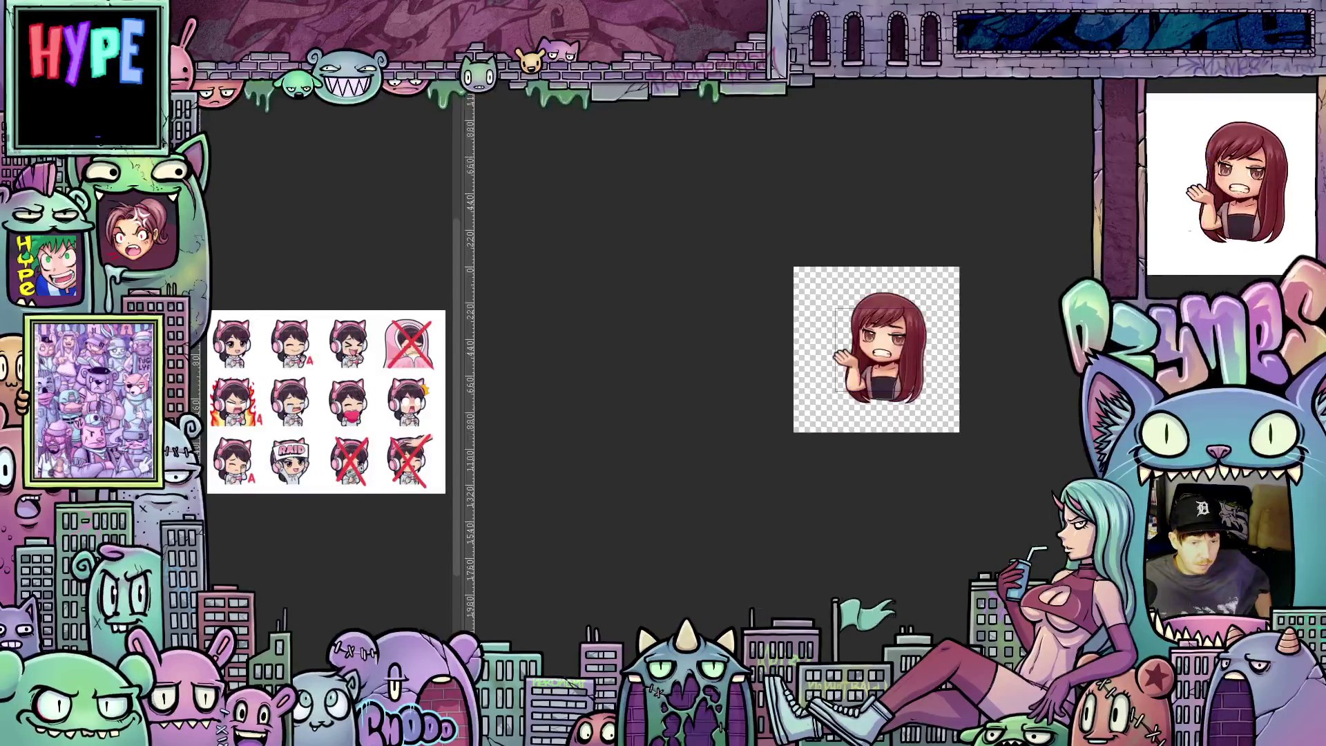
Step: Show the collapsed palette strip beside the grimacing waving-girl emote canvas
{"action": "scroll", "coordinate": [956, 290], "scroll_direction": "up", "scroll_amount": 3}
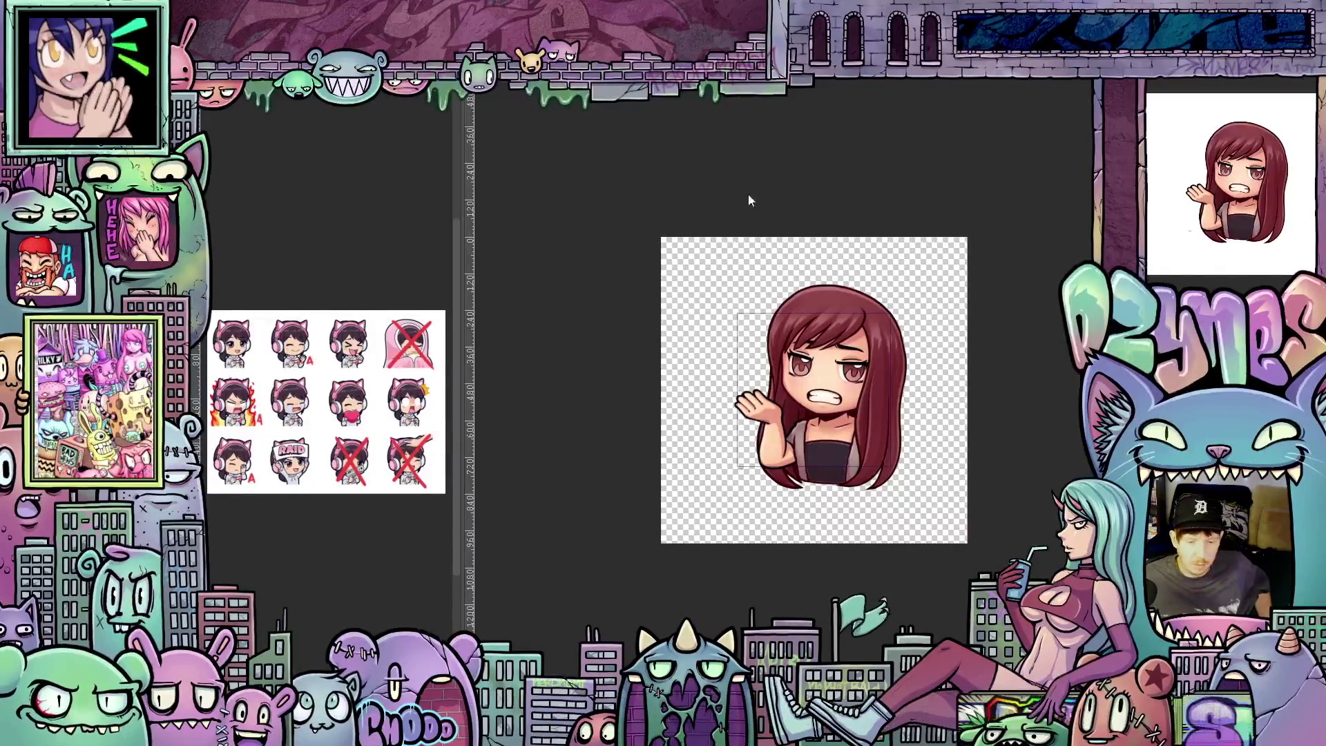
{"action": "key", "text": "Tab"}
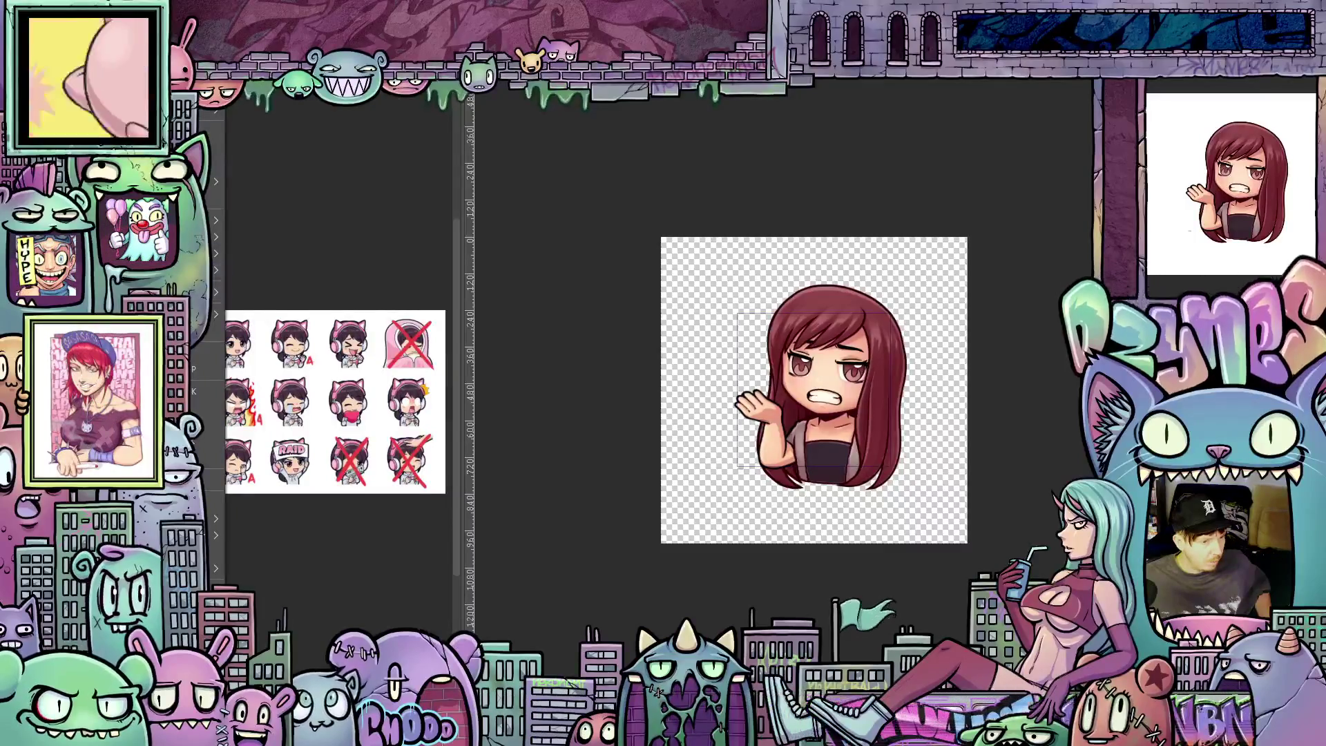
{"action": "right_click", "coordinate": [234, 253]}
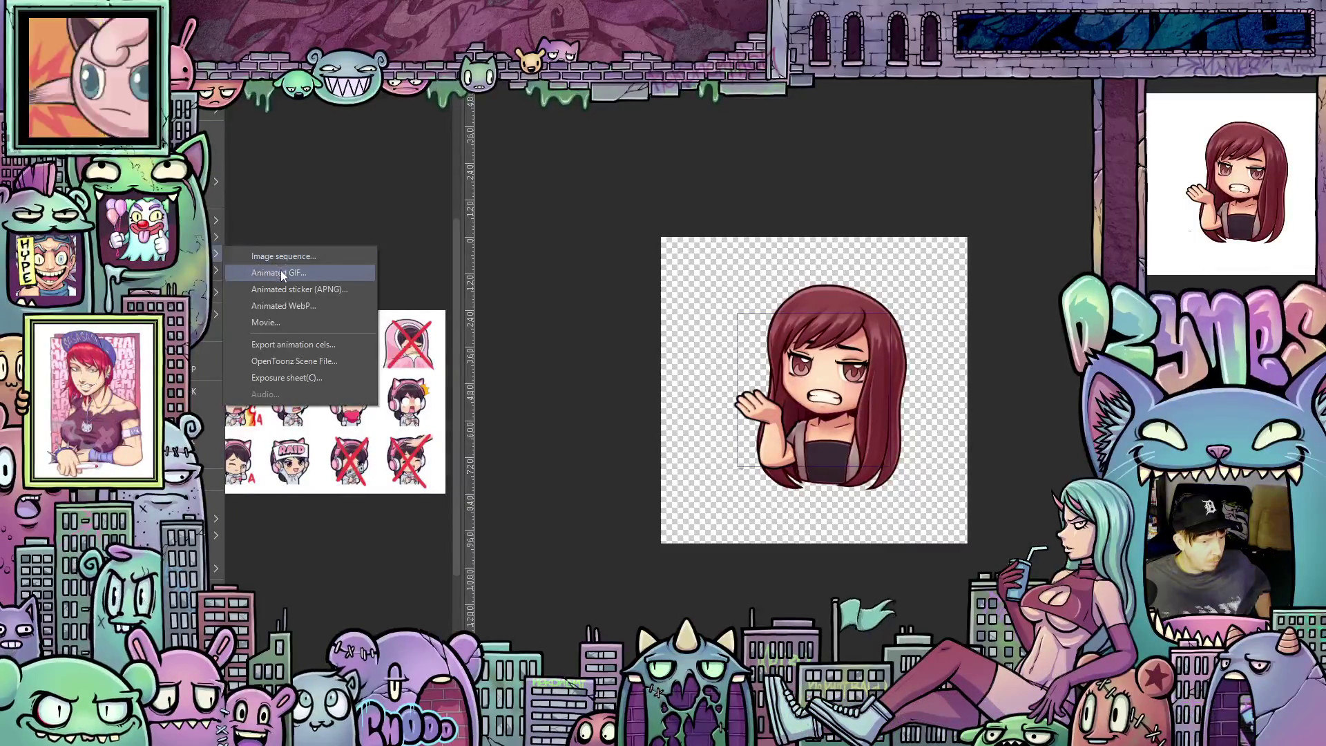
Step: Start an Animated GIF export at 500 × 500 px, 12 fps, unlimited loop, dithered, transparent
{"action": "left_click", "coordinate": [280, 271]}
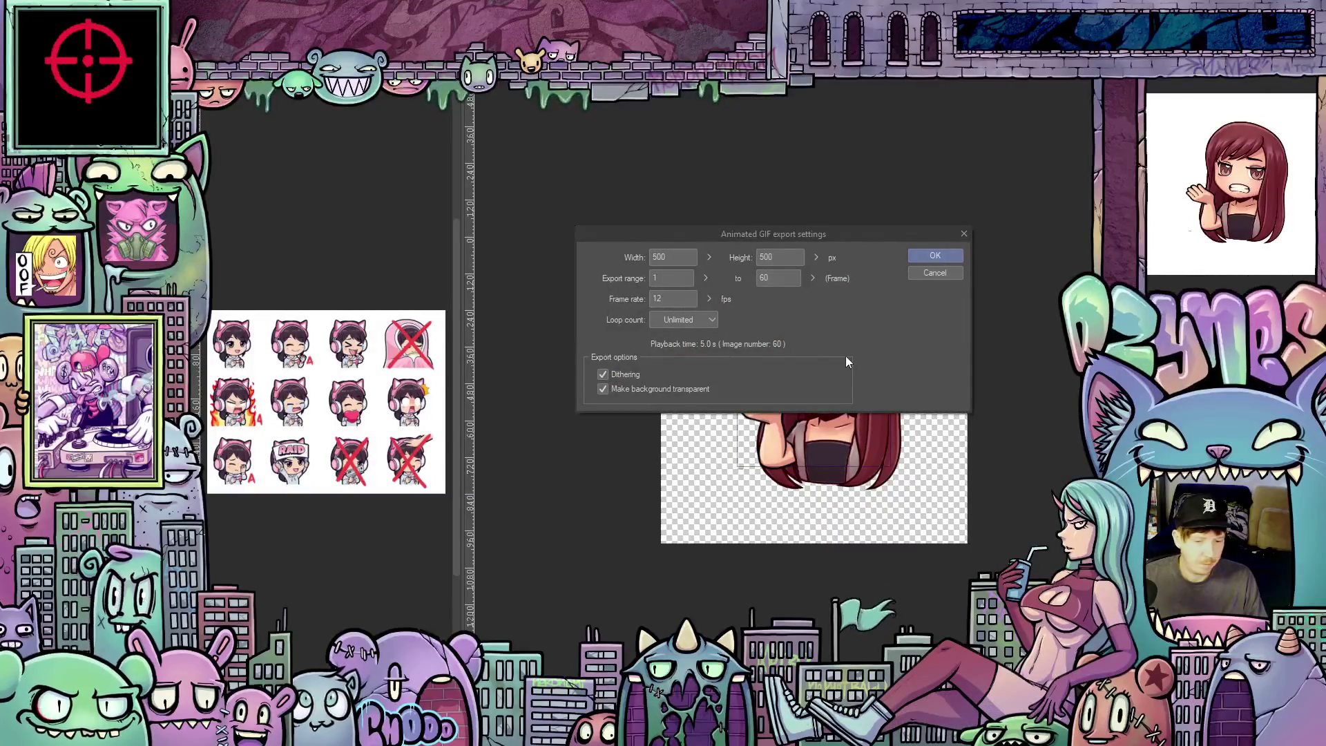
{"action": "left_click", "coordinate": [947, 255]}
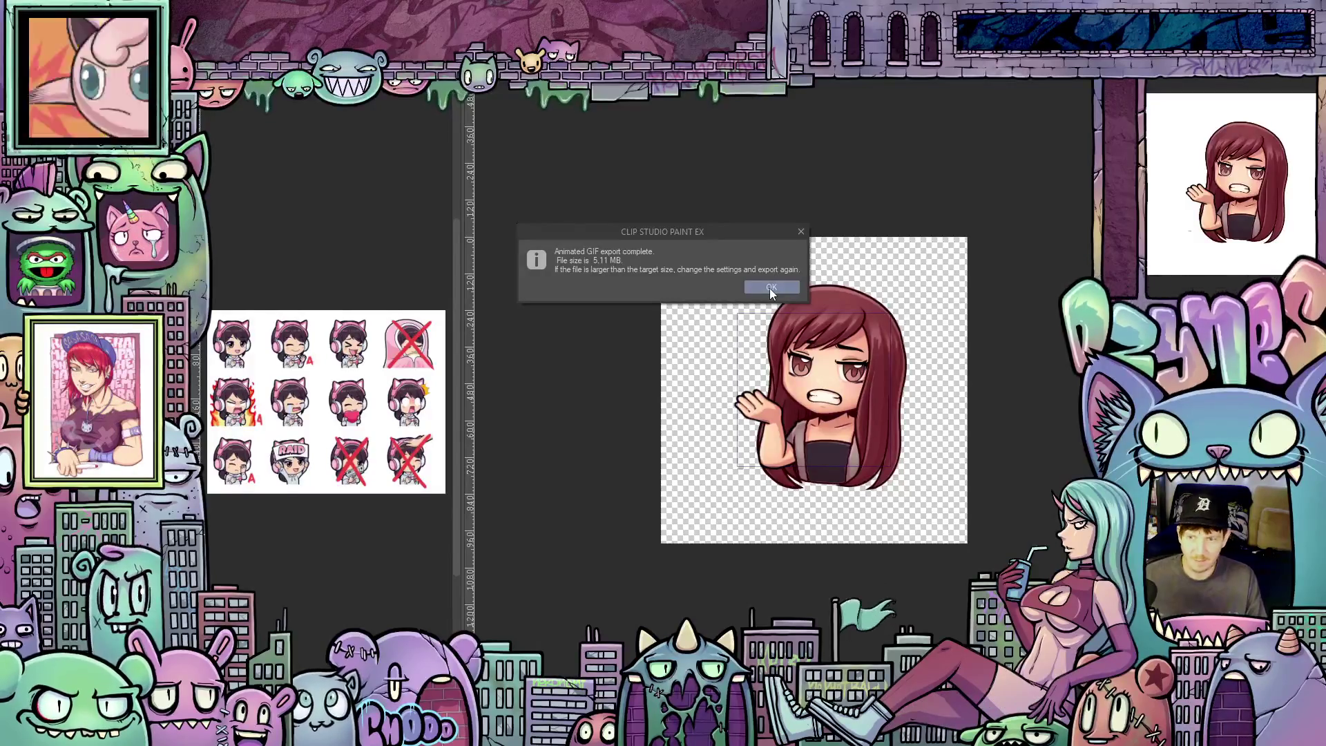
Step: Let the 5.11 MB GIF export complete and dismiss the notice
{"action": "mouse_move", "coordinate": [767, 238]}
{"action": "left_mouse_down"}
{"action": "mouse_move", "coordinate": [811, 211]}
{"action": "mouse_move", "coordinate": [918, 206]}
{"action": "mouse_move", "coordinate": [783, 207]}
{"action": "left_mouse_up"}
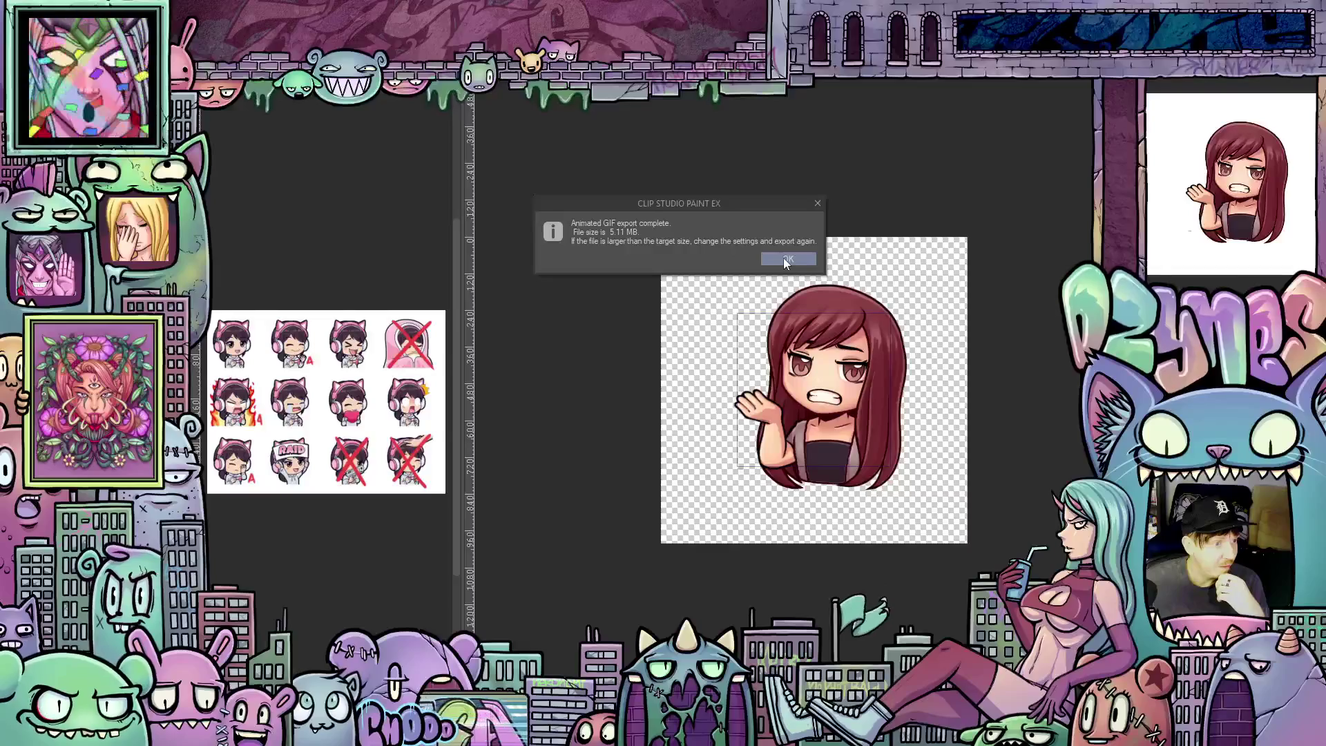
{"action": "left_click", "coordinate": [783, 258]}
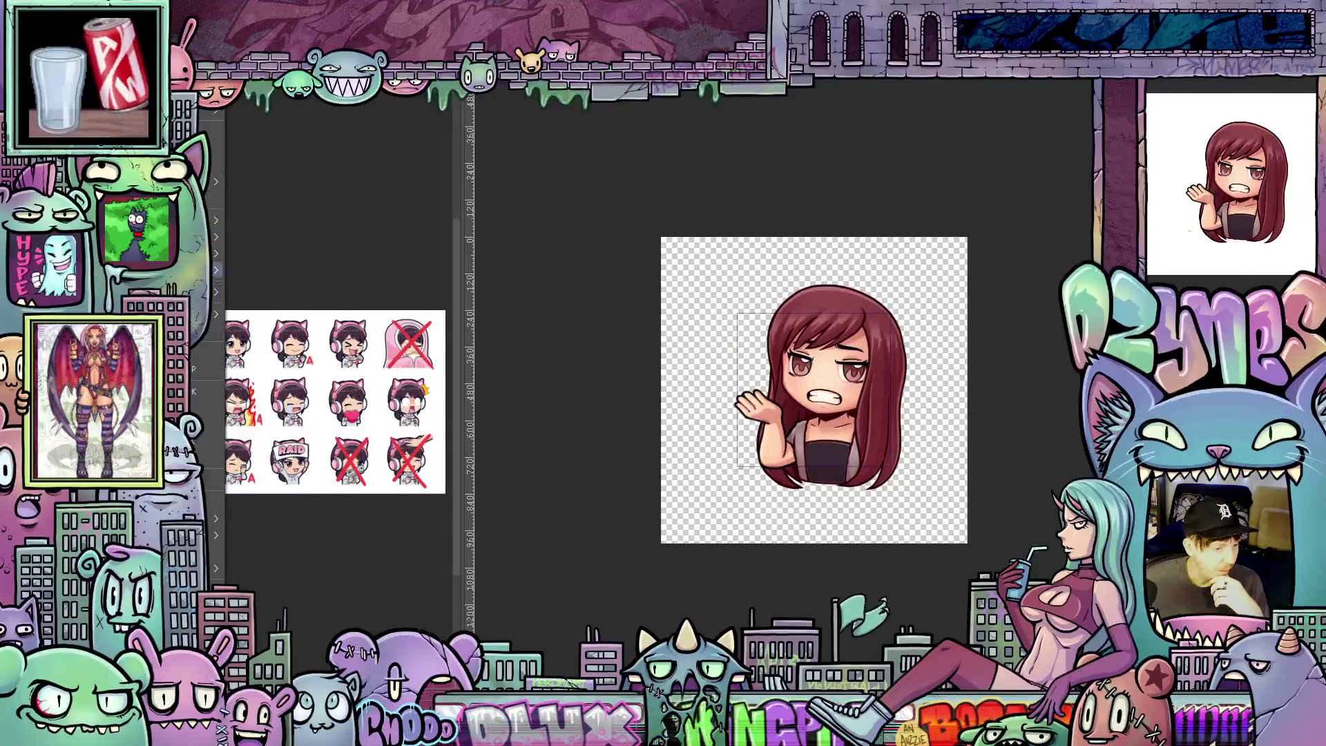
Step: Hide the side palette strip
{"action": "left_click", "coordinate": [216, 236]}
{"action": "left_click", "coordinate": [216, 253]}
{"action": "left_click", "coordinate": [307, 272]}
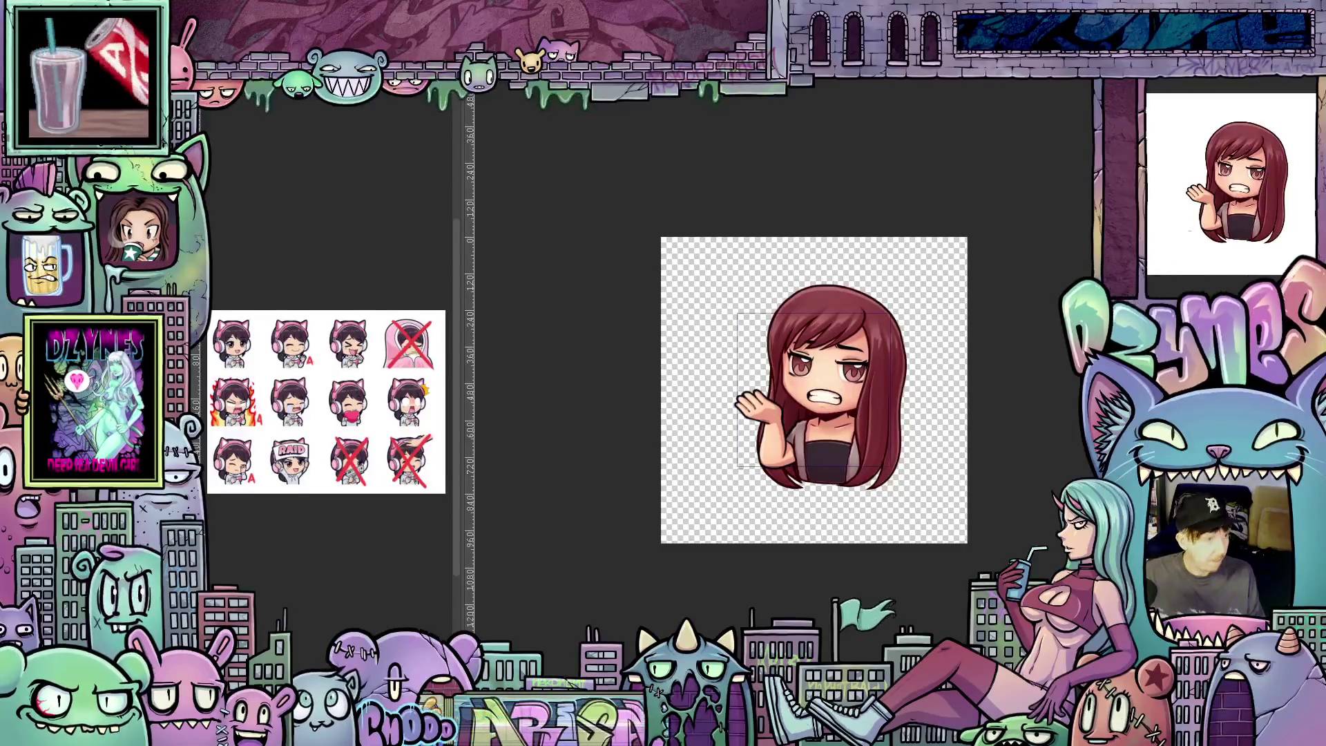
Step: Export a 112 × 112 px animated GIF and open the result for preview
{"action": "key", "text": "Return"}
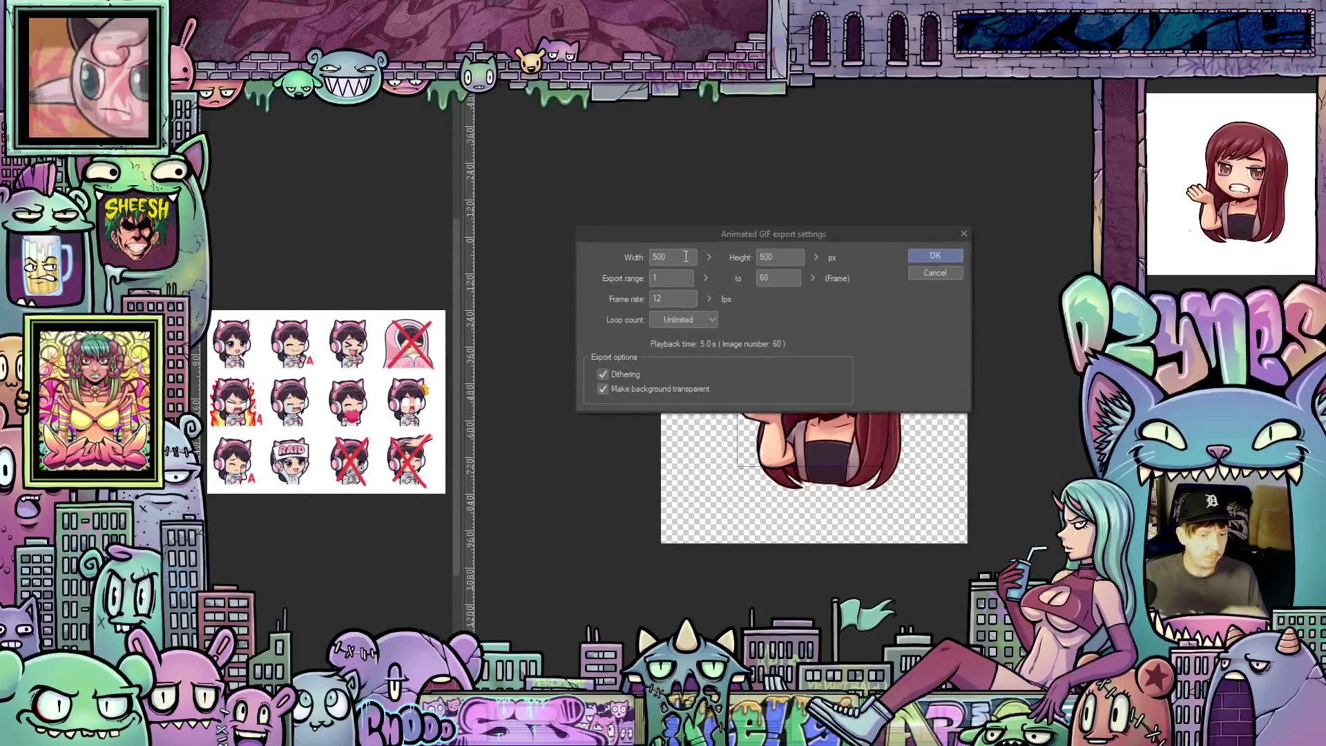
{"action": "type", "text": "112"}
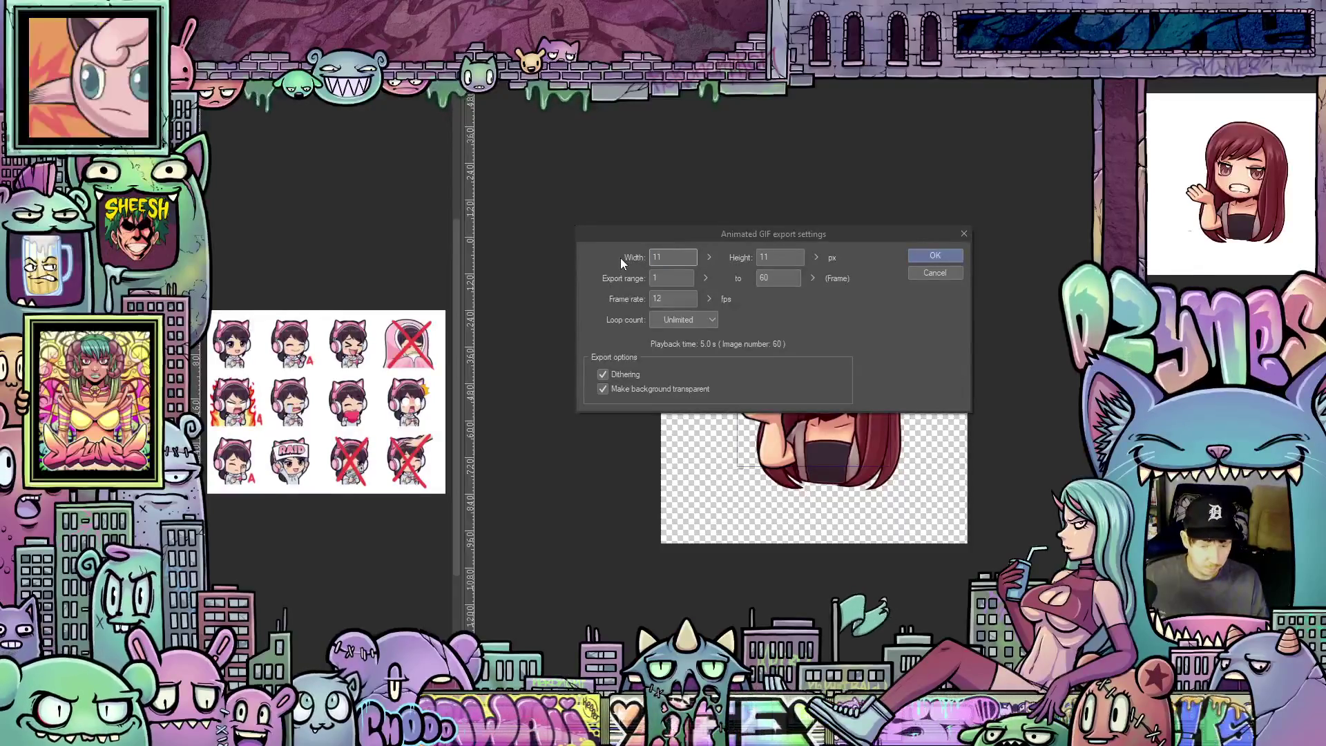
{"action": "left_click", "coordinate": [939, 255]}
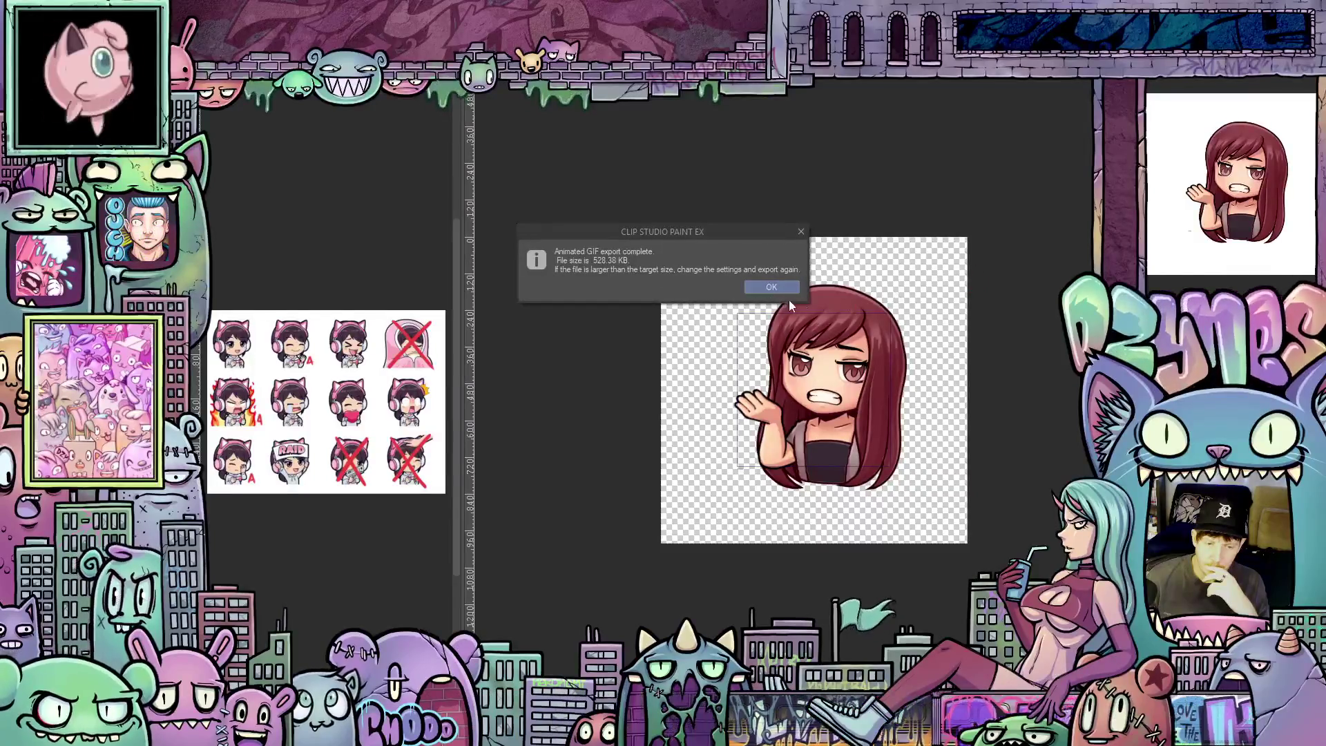
{"action": "left_click", "coordinate": [769, 285]}
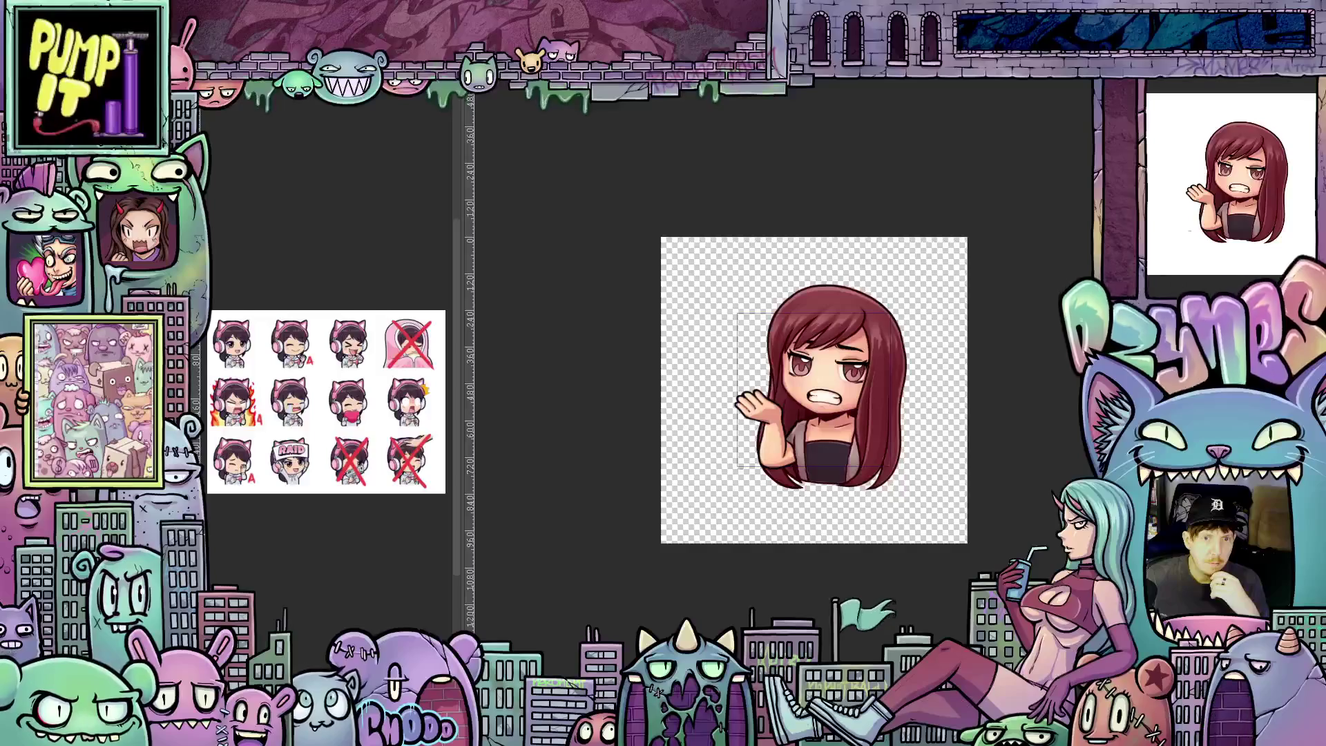
{"action": "key", "text": "Return"}
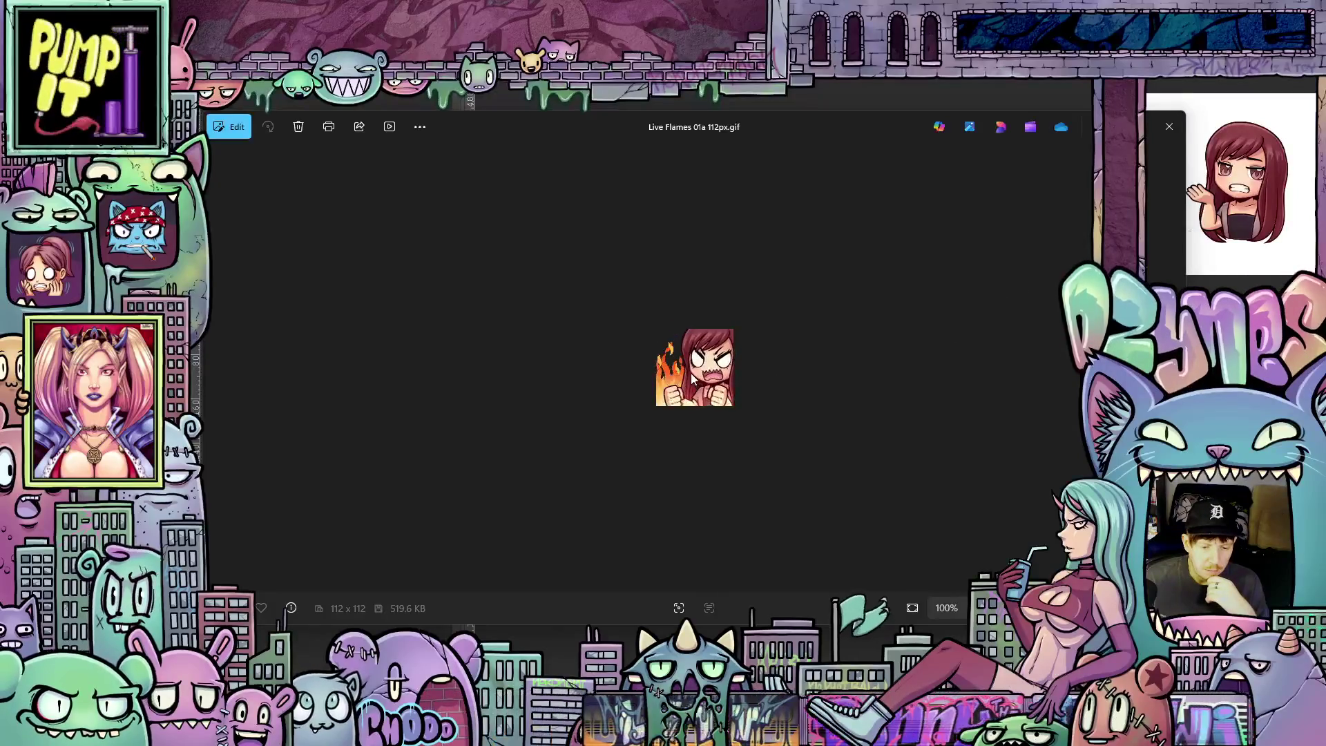
Step: Close the Photos preview of Live Flames 01a 112px.gif
{"action": "scroll", "coordinate": [690, 375], "scroll_direction": "up", "scroll_amount": 1}
{"action": "scroll", "coordinate": [690, 376], "scroll_direction": "up", "scroll_amount": 1}
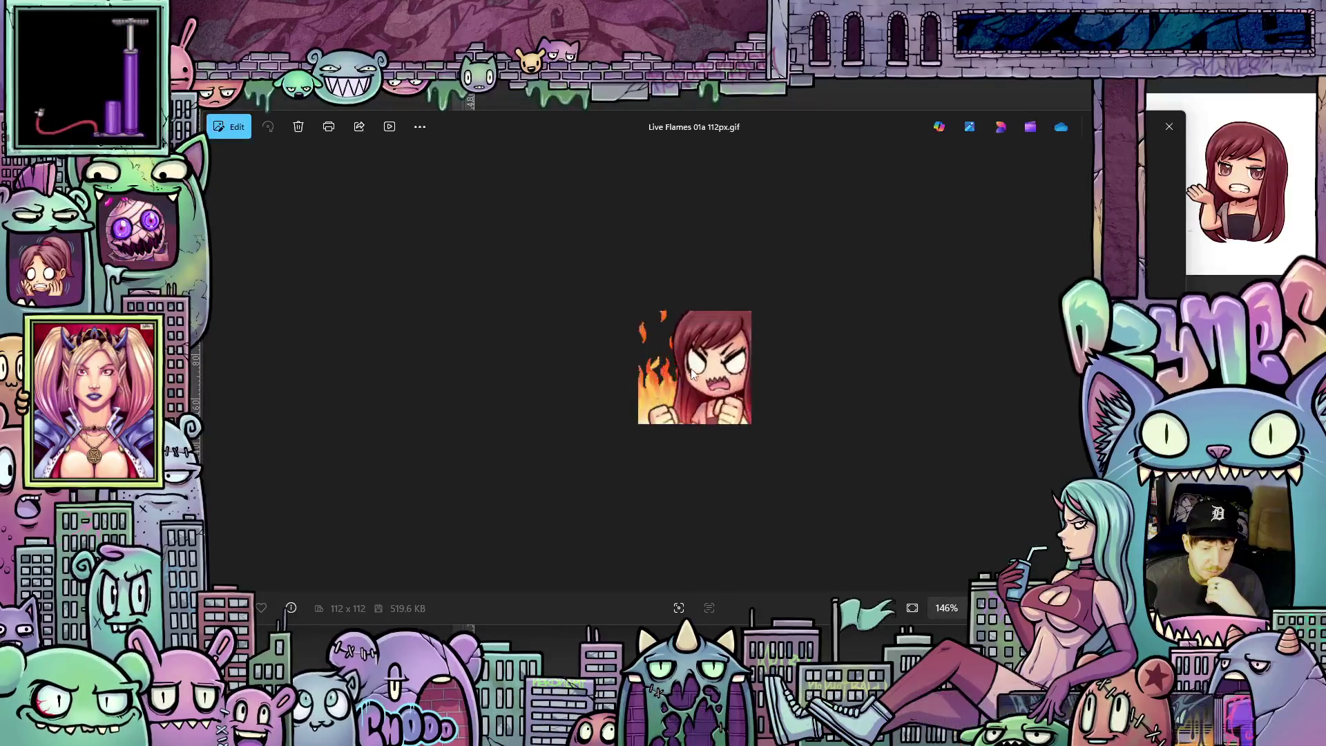
{"action": "left_click", "coordinate": [1169, 126]}
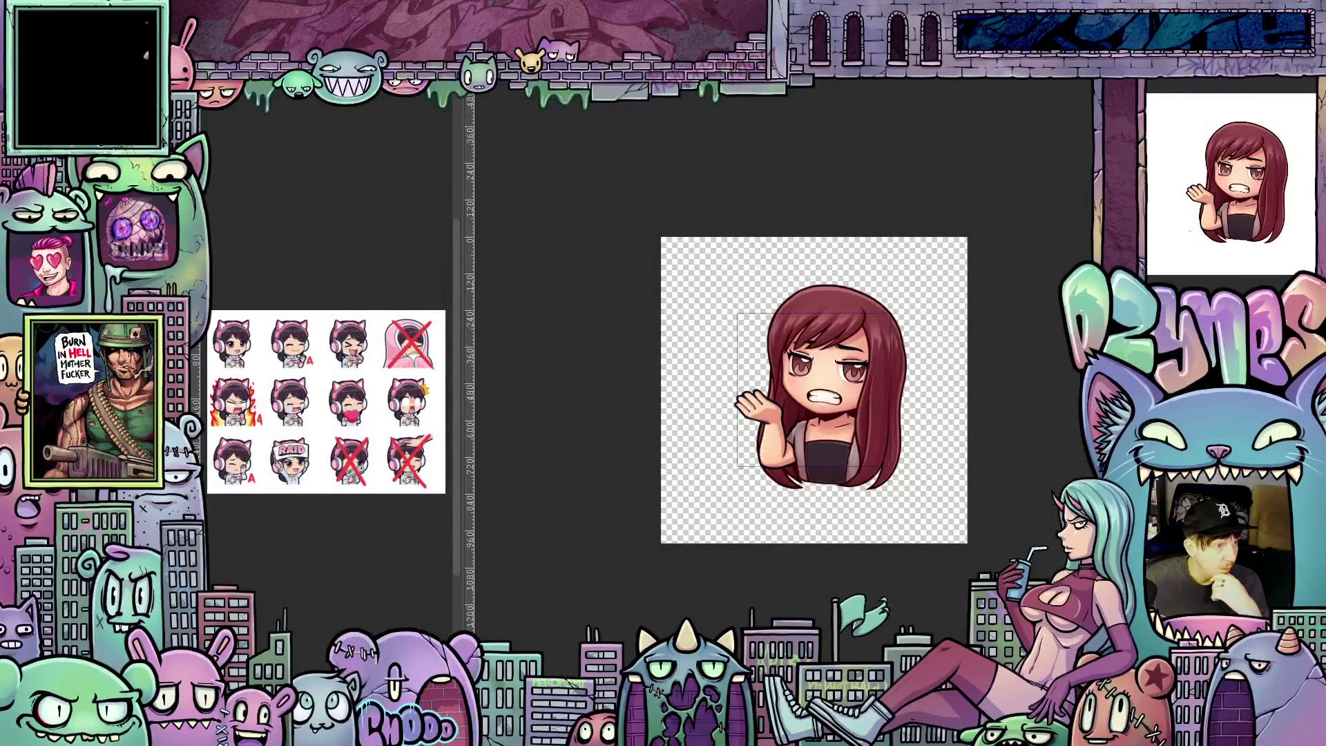
Step: Open Live Hello 01a 112px.gif in Photos to check the 112 px animation
{"action": "key", "text": "Return"}
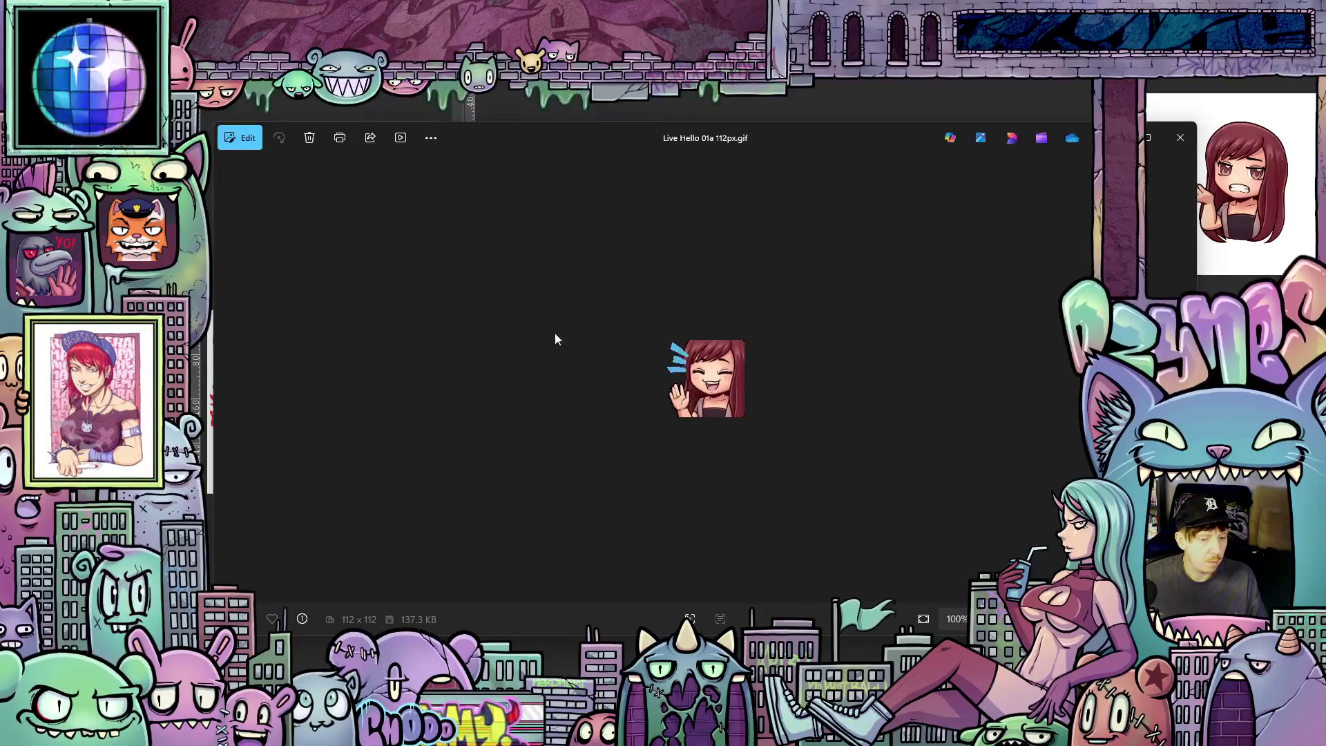
Step: Close the Hello preview and view Live Facepalm 01a 112px.gif enlarged to 133%
{"action": "left_click", "coordinate": [1179, 141]}
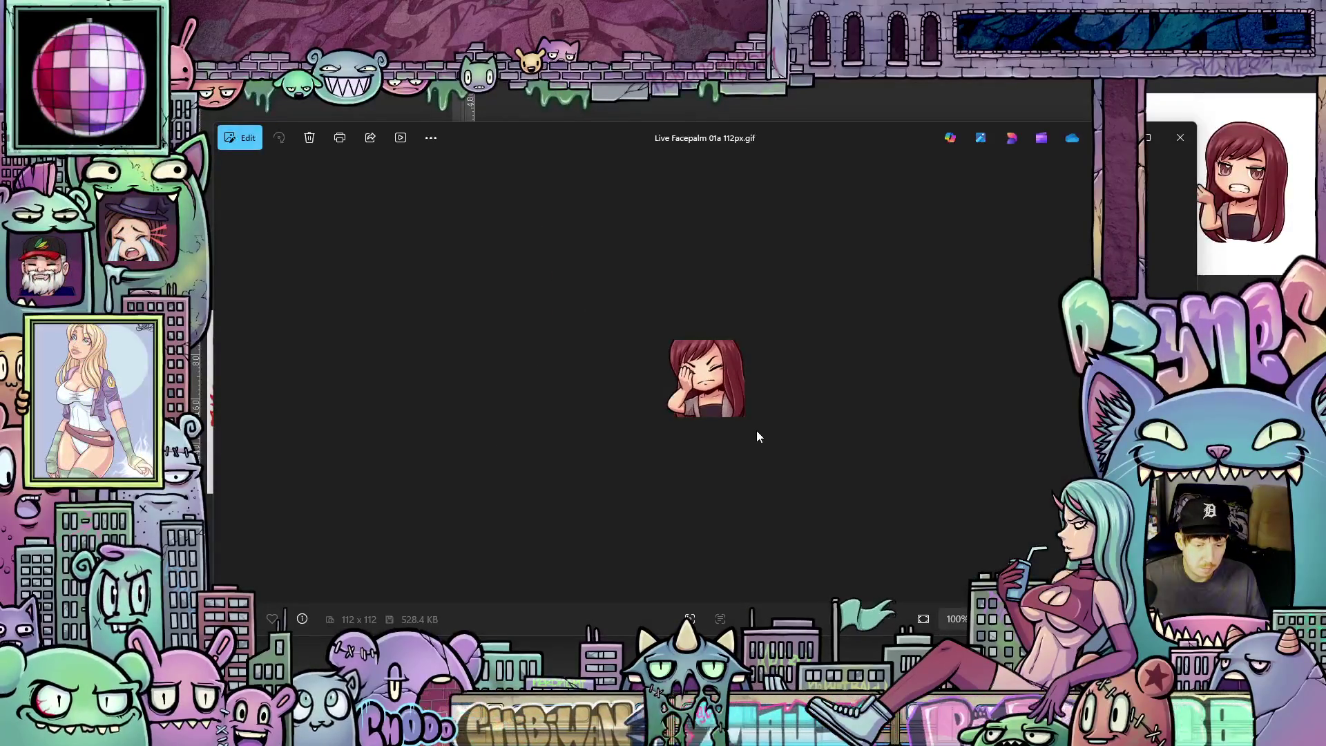
{"action": "scroll", "coordinate": [768, 388], "scroll_direction": "up", "scroll_amount": 1}
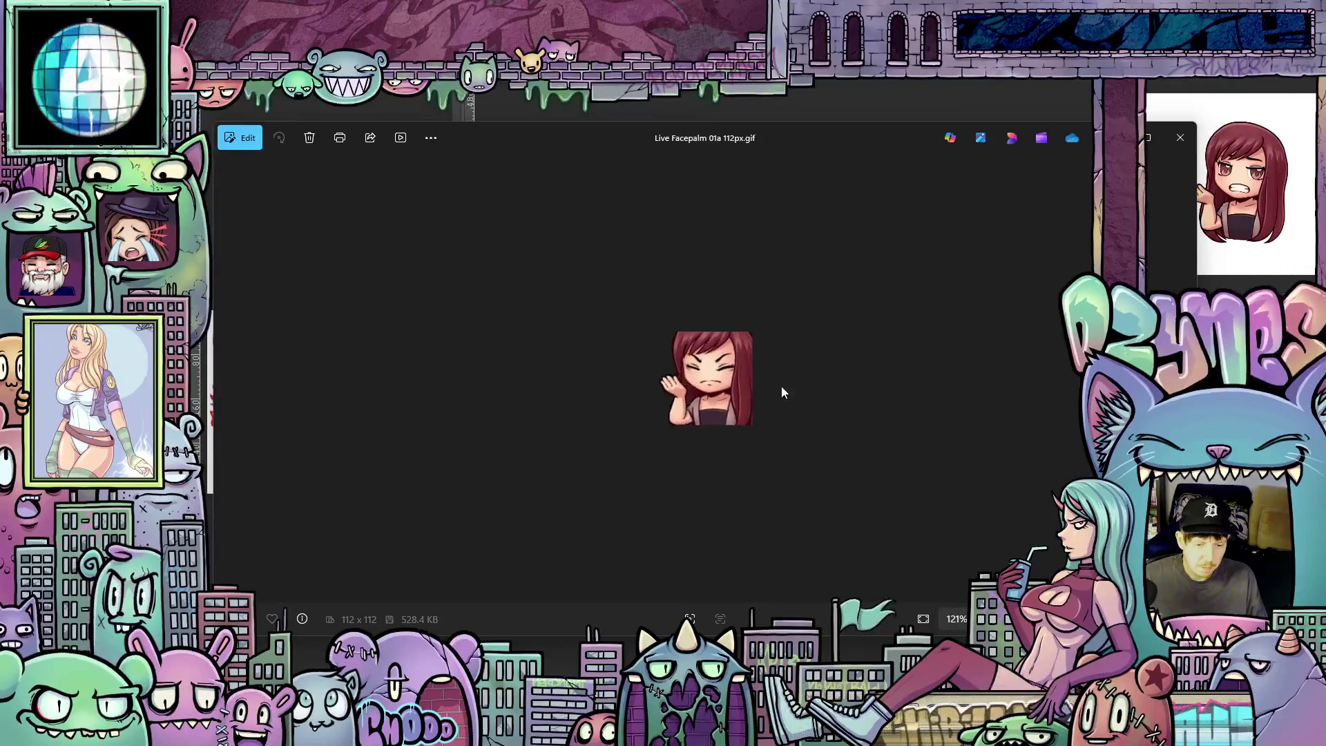
{"action": "scroll", "coordinate": [811, 398], "scroll_direction": "up", "scroll_amount": 1}
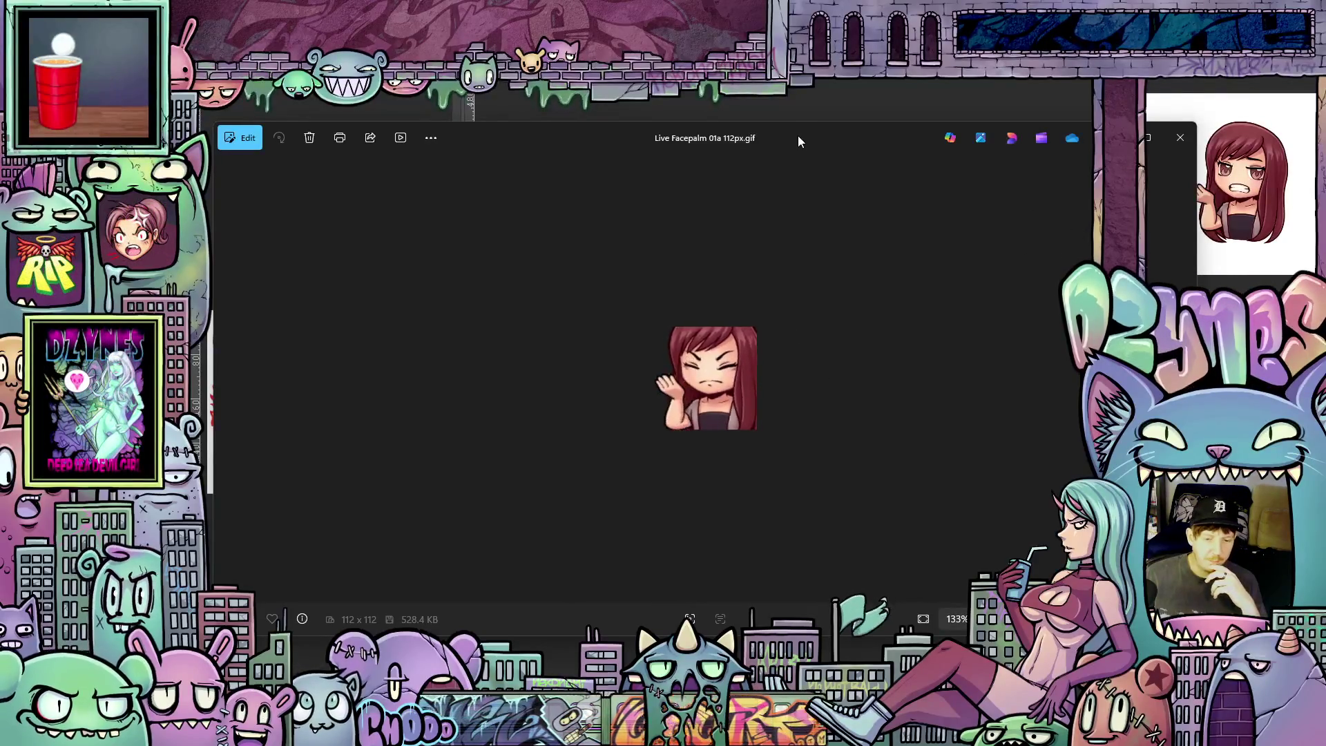
Step: Close the Photos window showing Live Facepalm 01a 112px.gif with Alt+F4
{"action": "key", "text": "alt+F4"}
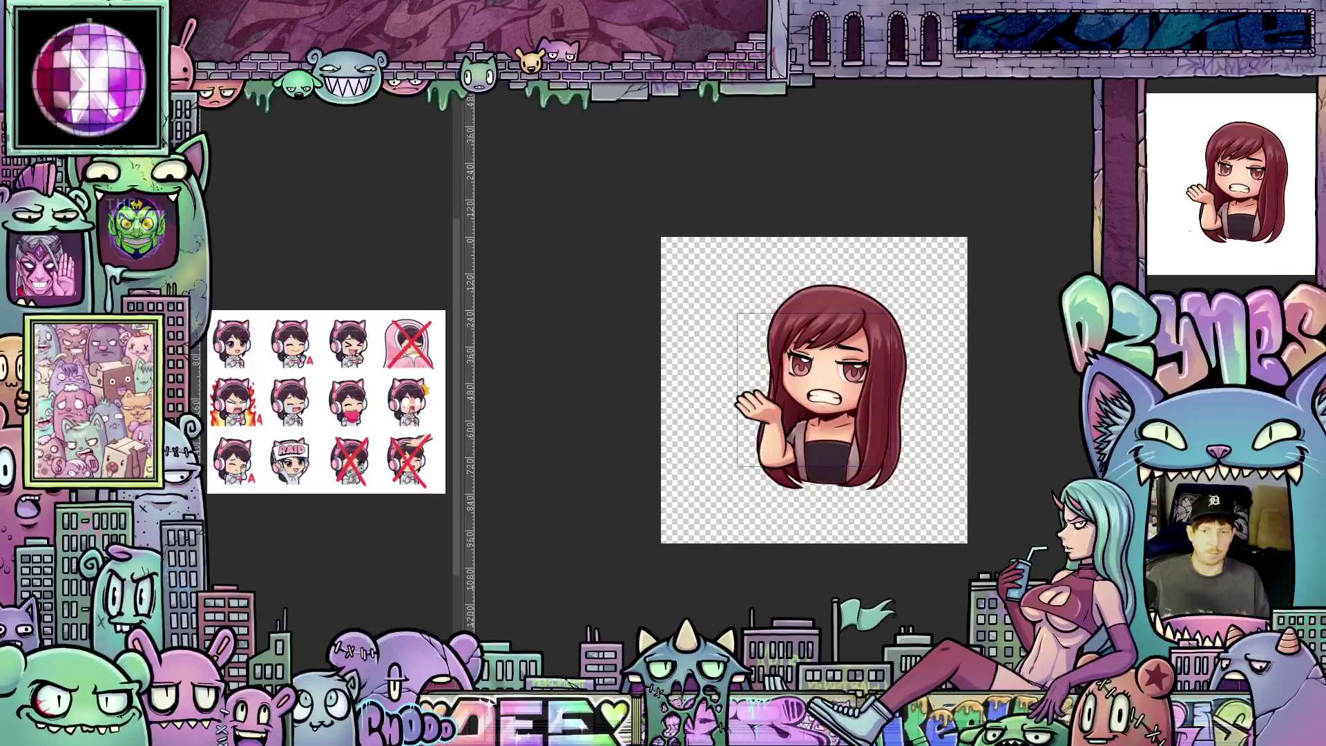
{"action": "key", "text": "alt+Tab"}
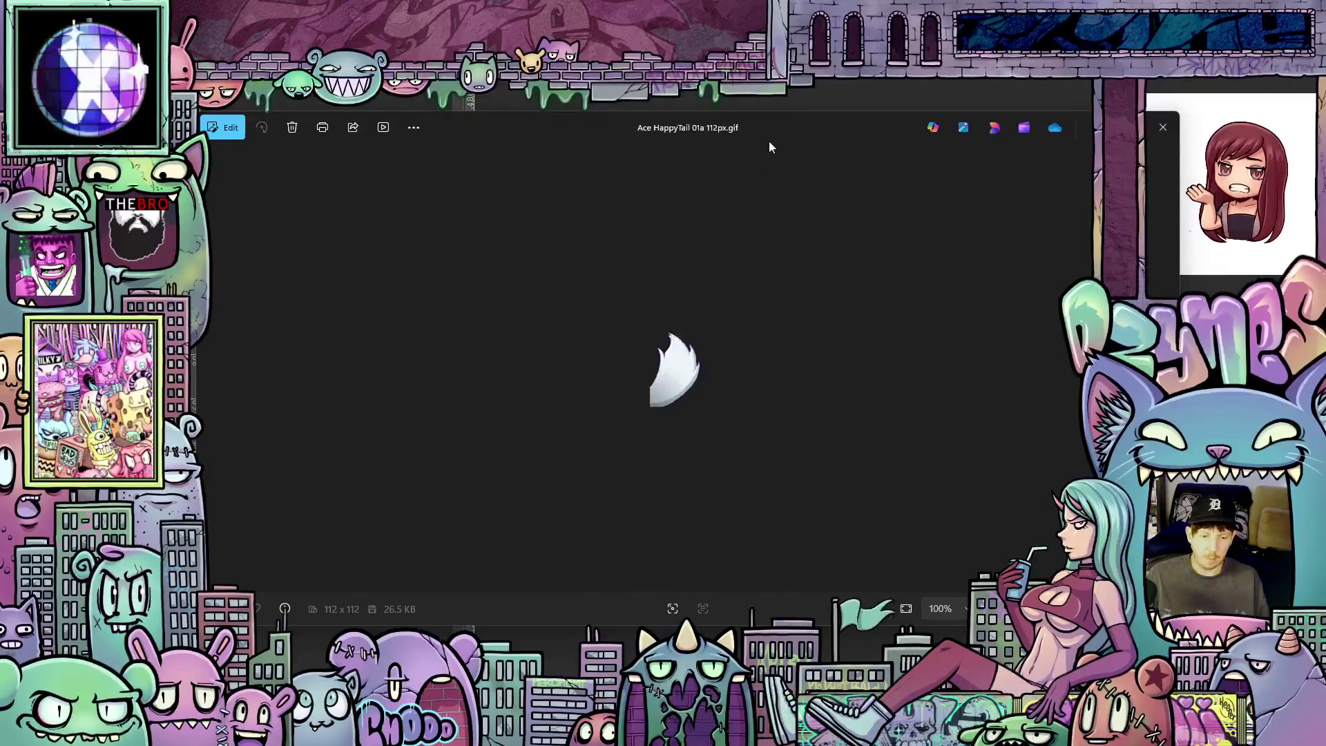
{"action": "left_click_drag", "start_coordinate": [751, 128], "coordinate": [755, 77]}
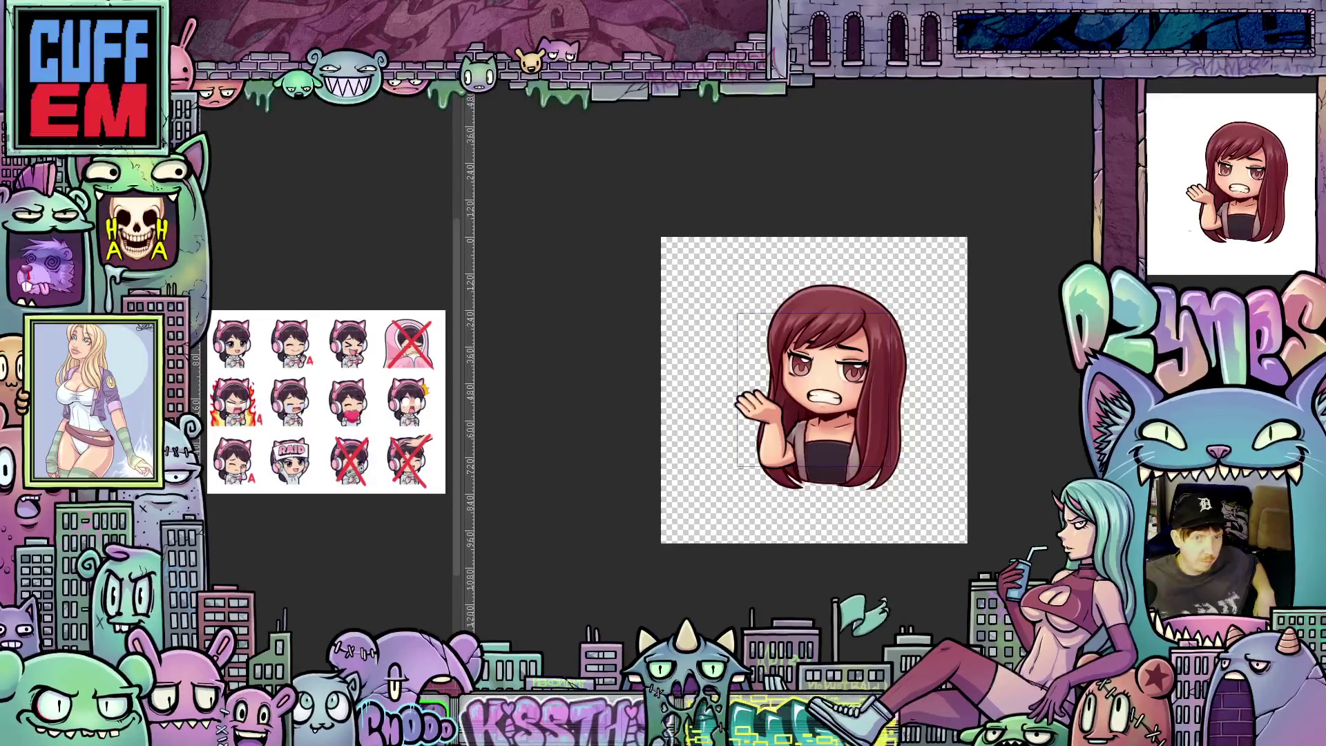
{"action": "key", "text": "alt+Tab"}
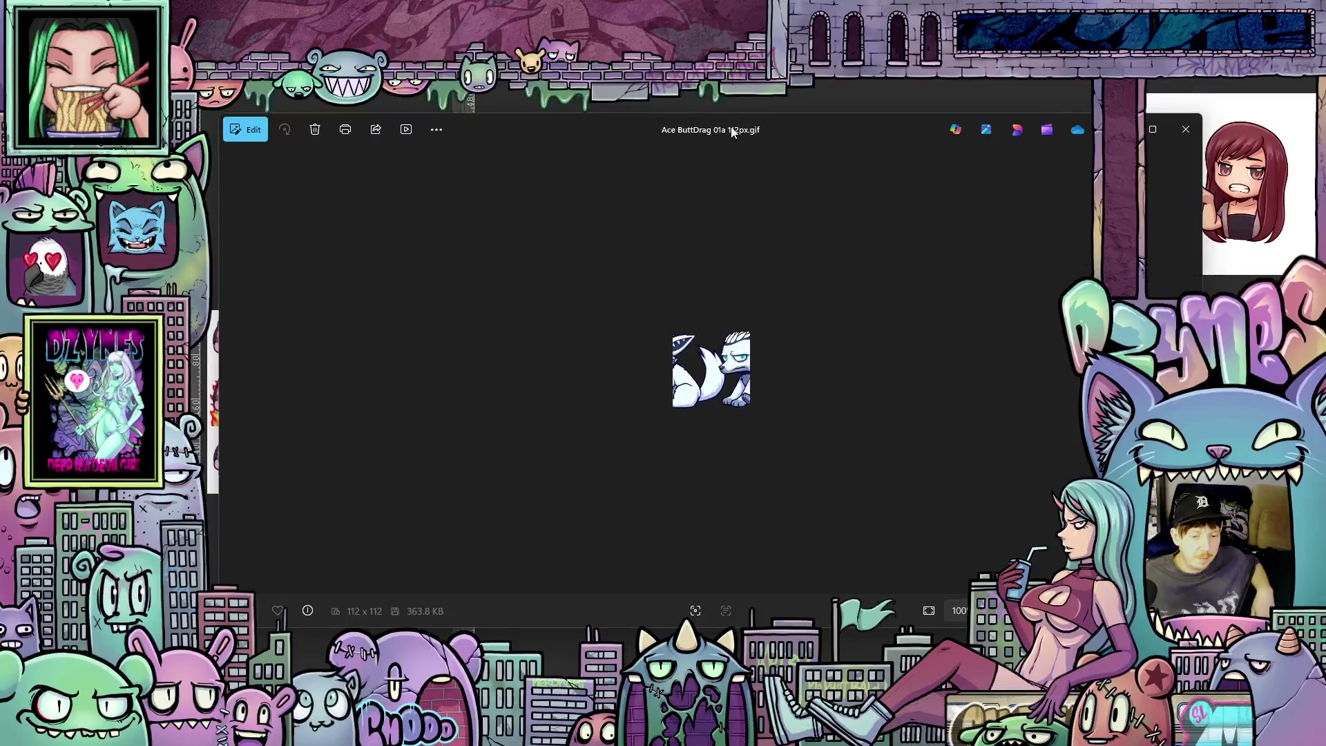
{"action": "key", "text": "alt+F4"}
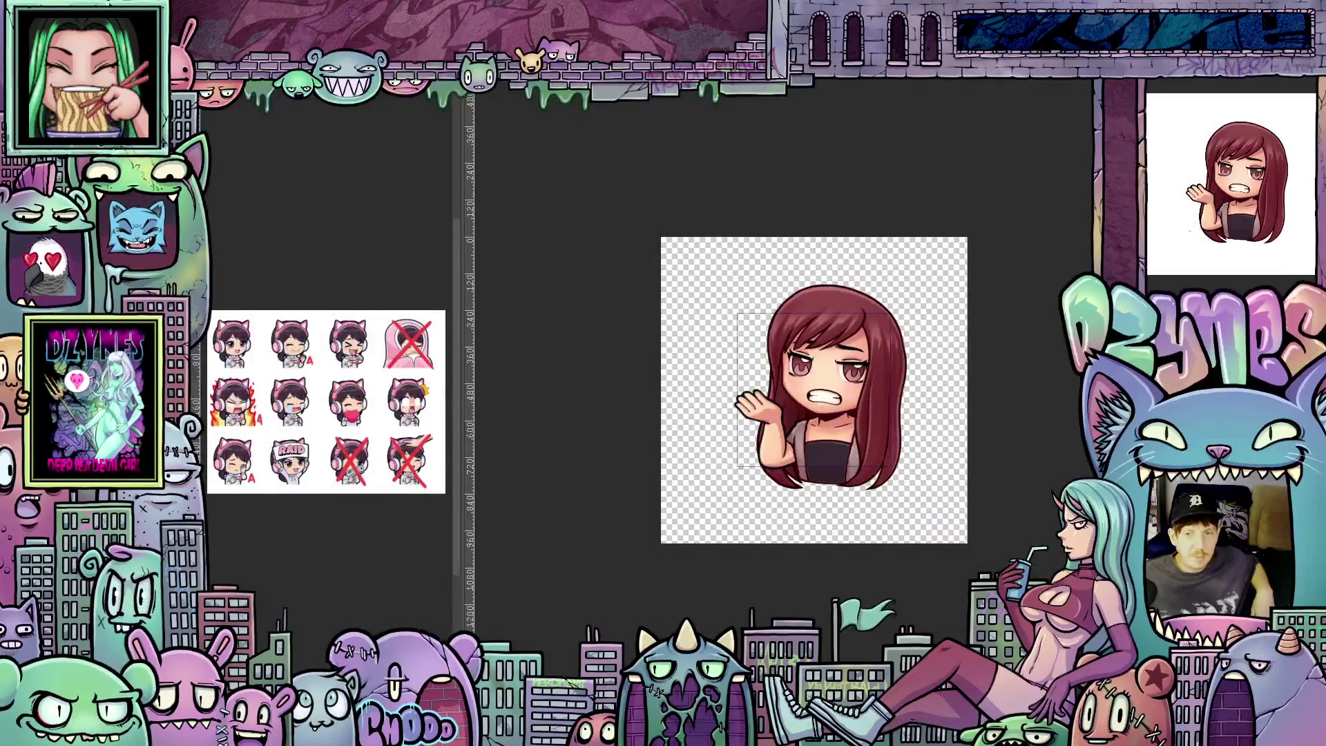